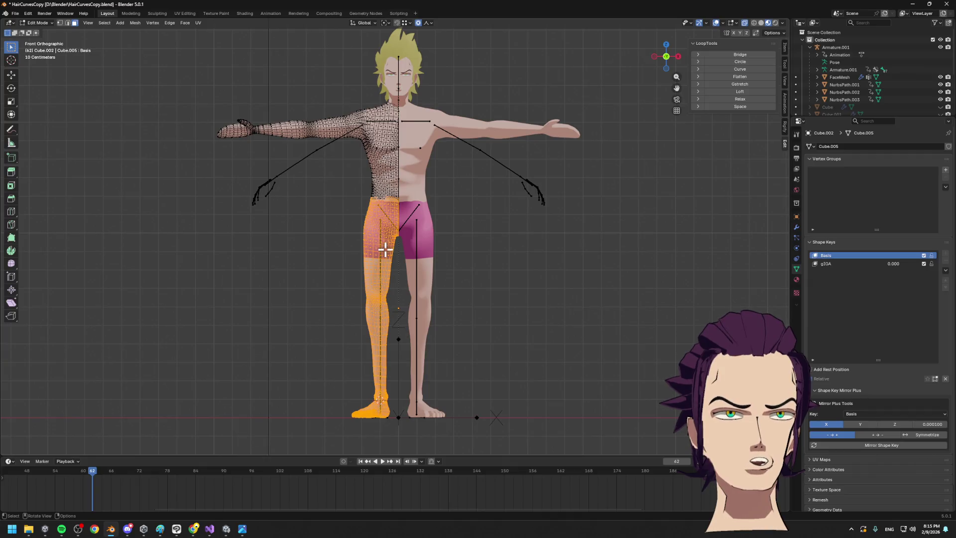
Exit Edit Mode, check the human-proportions reference, then select the metarig in Front Orthographic view
{"action": "key", "text": "Tab"}
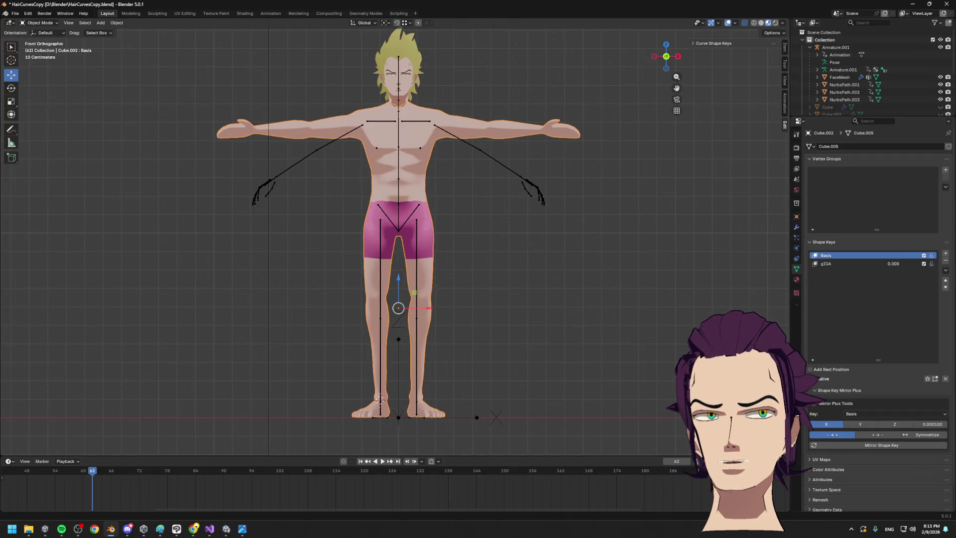
{"action": "key", "text": "alt+Tab"}
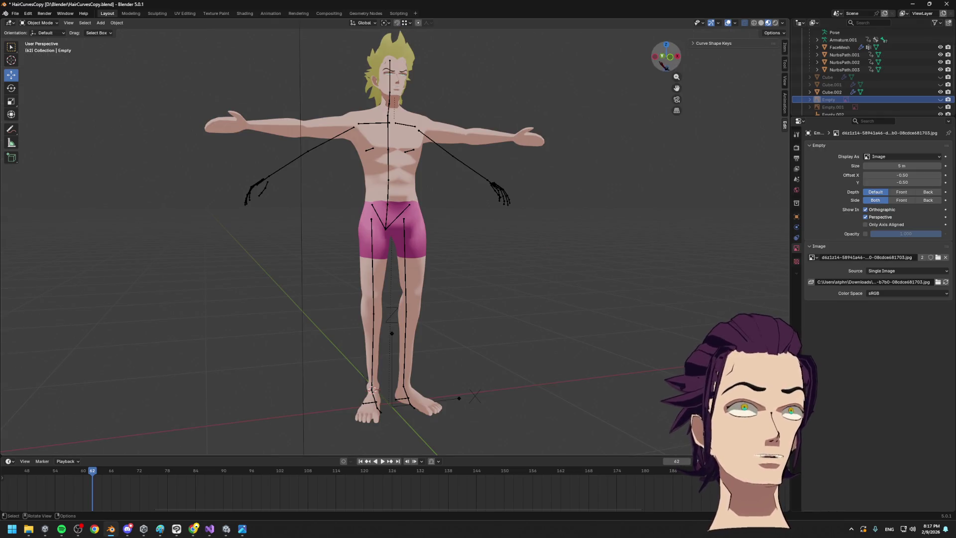
{"action": "left_click", "coordinate": [671, 65]}
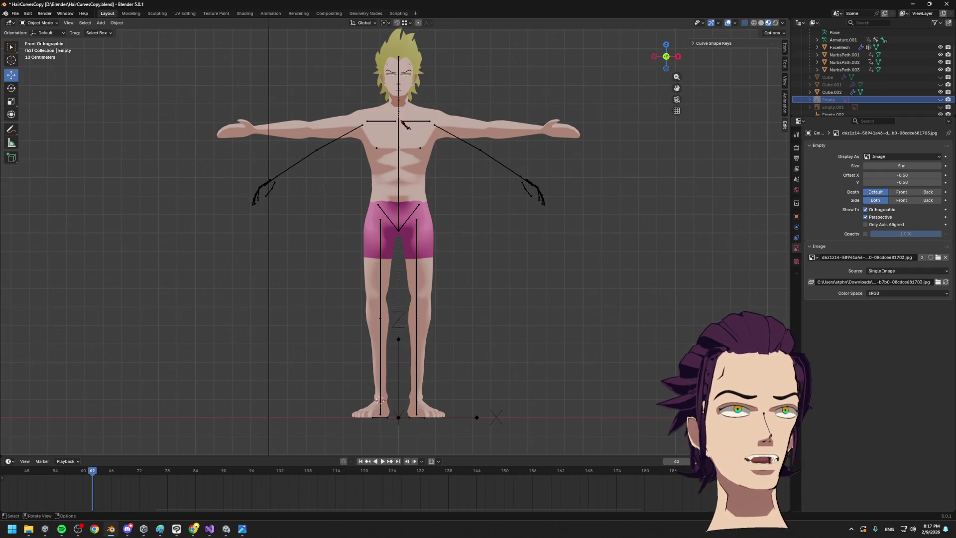
{"action": "left_click", "coordinate": [402, 122]}
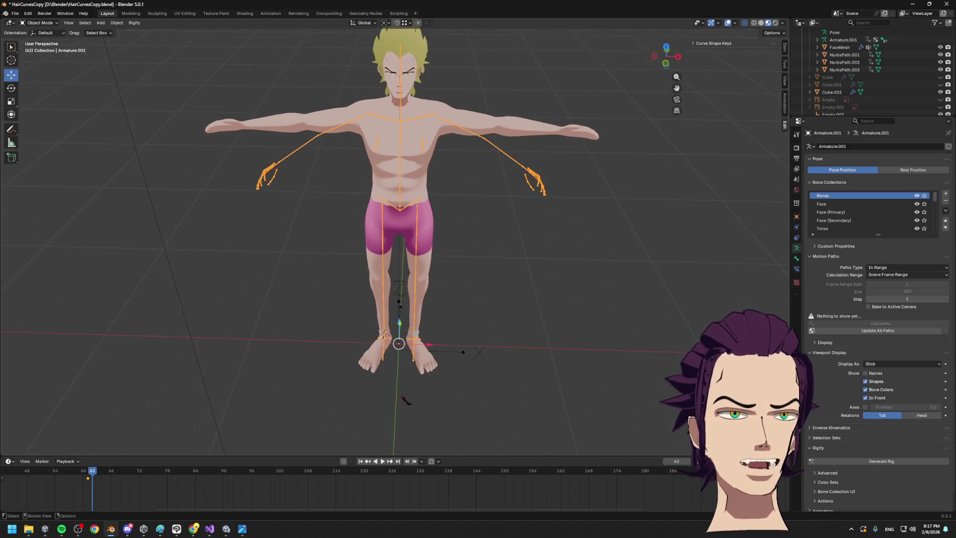
Inspect the armature bones around the feet, then select the leg mesh Cube.002
{"action": "middle_click_drag", "start_coordinate": [380, 399], "coordinate": [433, 434]}
{"action": "key", "text": "Tab"}
{"action": "mouse_move", "coordinate": [468, 354]}
{"action": "middle_mouse_down"}
{"action": "mouse_move", "coordinate": [476, 303]}
{"action": "mouse_move", "coordinate": [468, 286]}
{"action": "middle_mouse_up"}
{"action": "scroll", "coordinate": [468, 286], "scroll_direction": "up", "scroll_amount": 3}
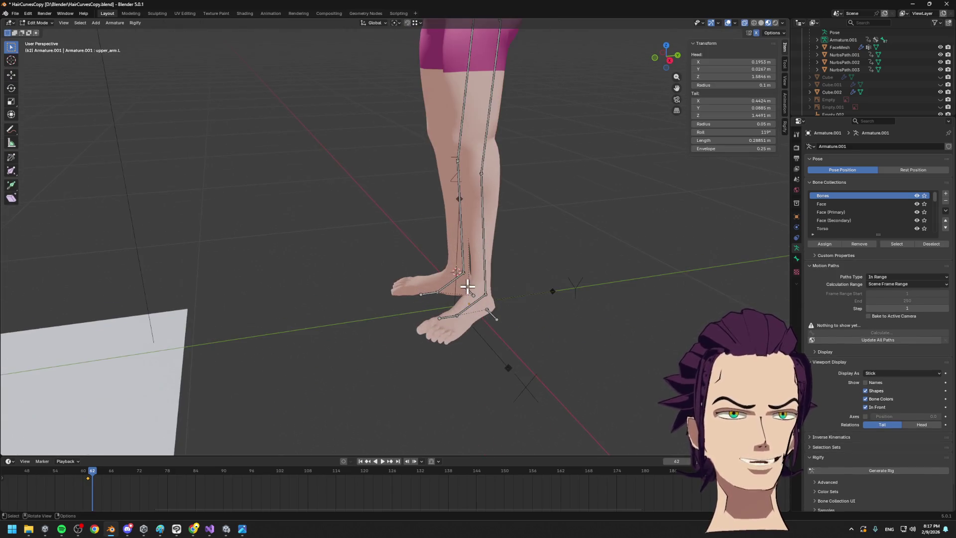
{"action": "middle_click_drag", "start_coordinate": [479, 335], "coordinate": [455, 325]}
{"action": "key", "text": "Tab"}
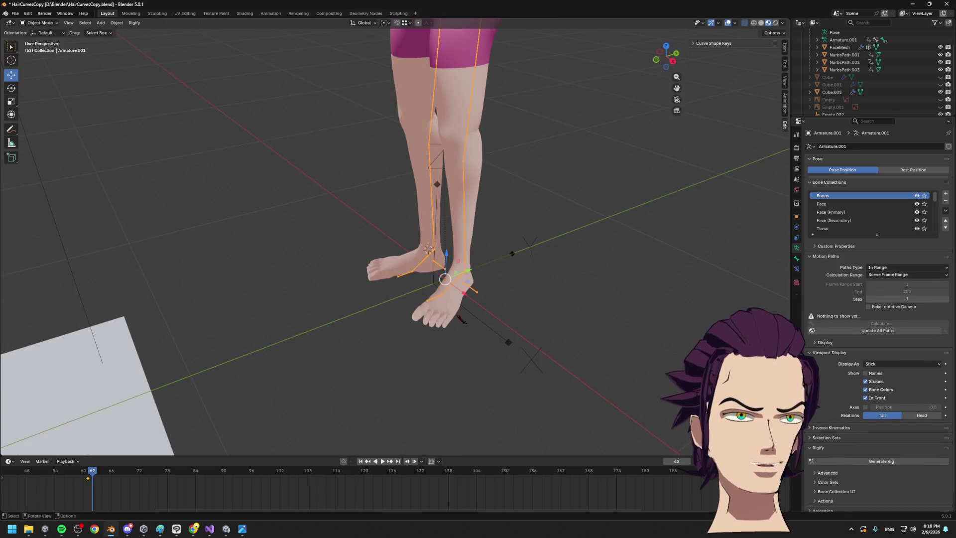
{"action": "left_click", "coordinate": [459, 319]}
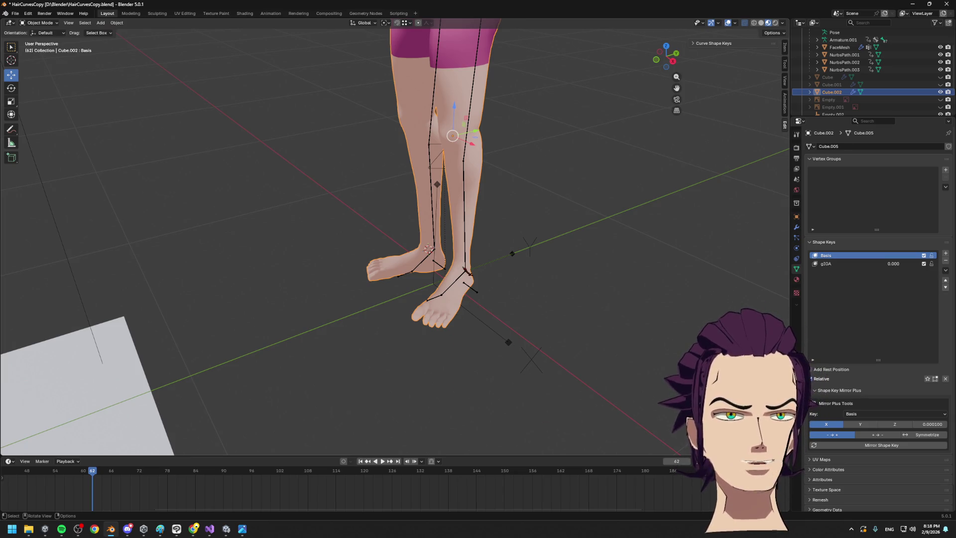
Move the foot's toe faces along Y with proportional falloff
{"action": "key", "text": "Tab"}
{"action": "scroll", "coordinate": [426, 256], "scroll_direction": "up", "scroll_amount": 3}
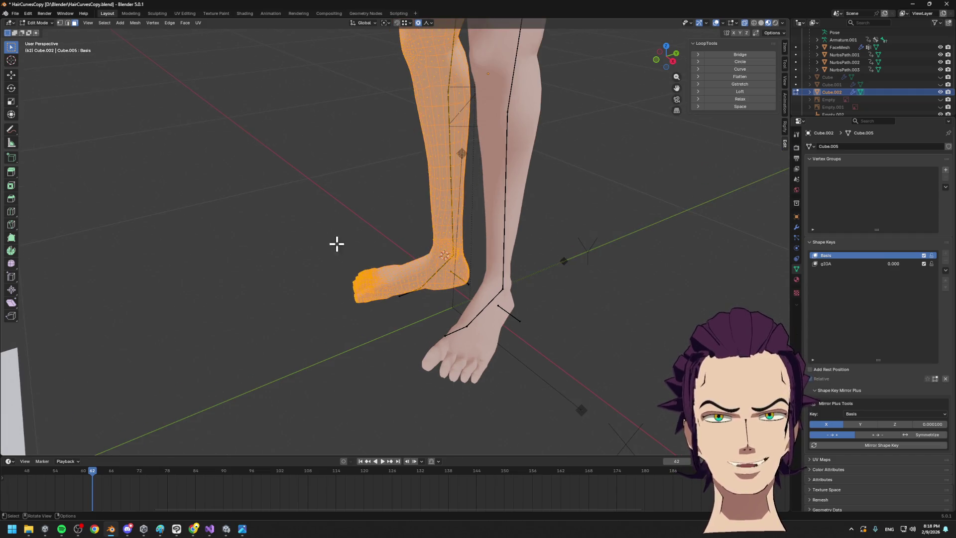
{"action": "left_click_drag", "start_coordinate": [335, 243], "coordinate": [353, 326]}
{"action": "key", "text": "g"}
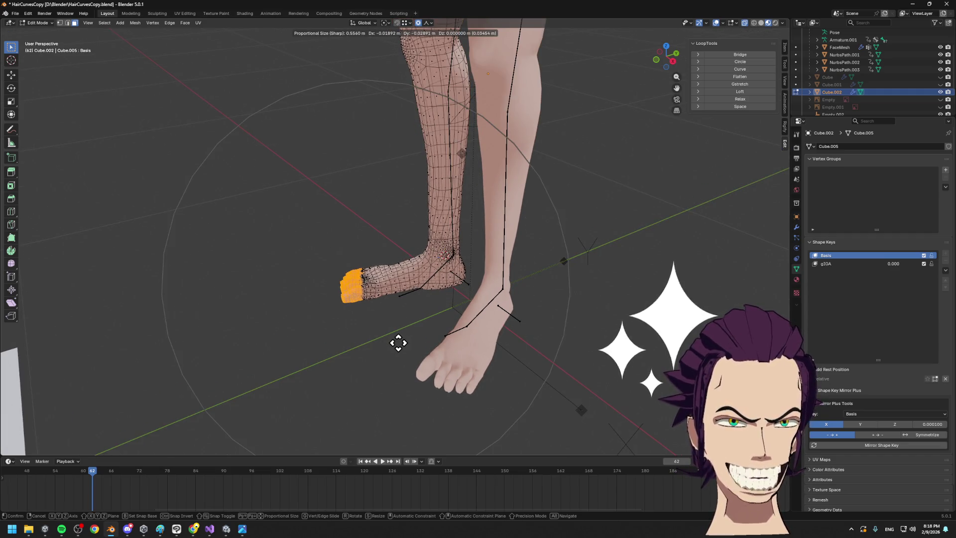
{"action": "mouse_move", "coordinate": [398, 326]}
{"action": "middle_mouse_down"}
{"action": "mouse_move", "coordinate": [548, 375]}
{"action": "mouse_move", "coordinate": [441, 357]}
{"action": "mouse_move", "coordinate": [491, 367]}
{"action": "middle_mouse_up"}
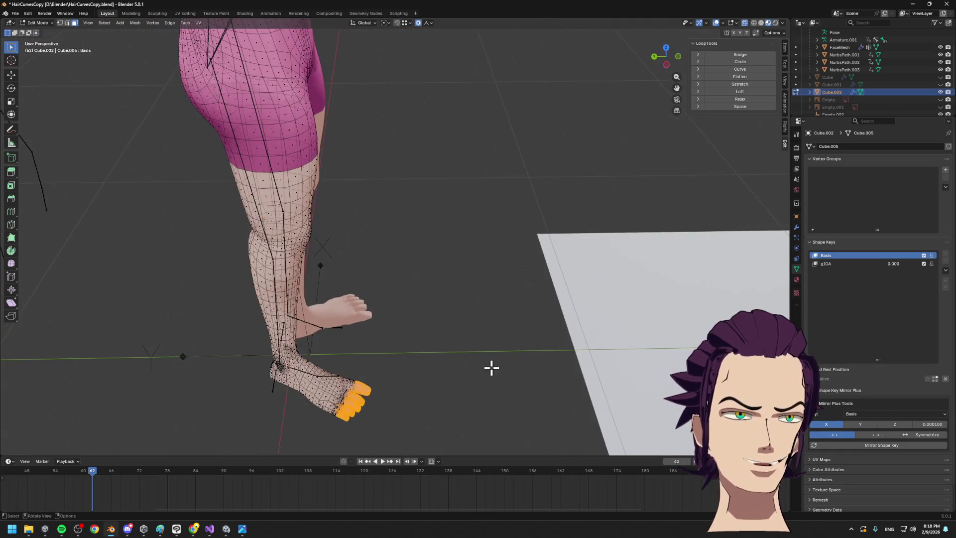
{"action": "key", "text": "y"}
{"action": "left_click", "coordinate": [498, 371]}
Cancel a toe scaling attempt and return the leg mesh to Object Mode
{"action": "key", "text": "s"}
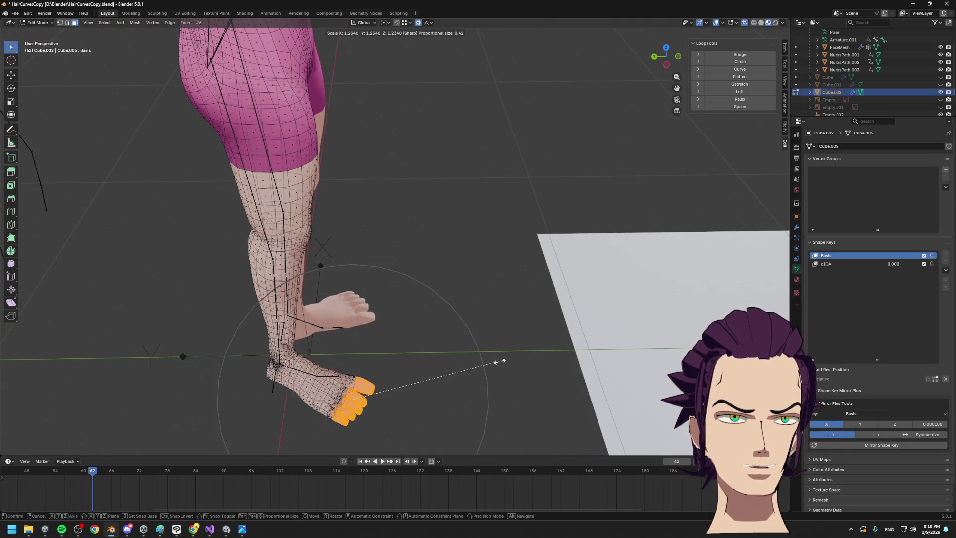
{"action": "scroll", "coordinate": [482, 365], "scroll_direction": "up", "scroll_amount": 1}
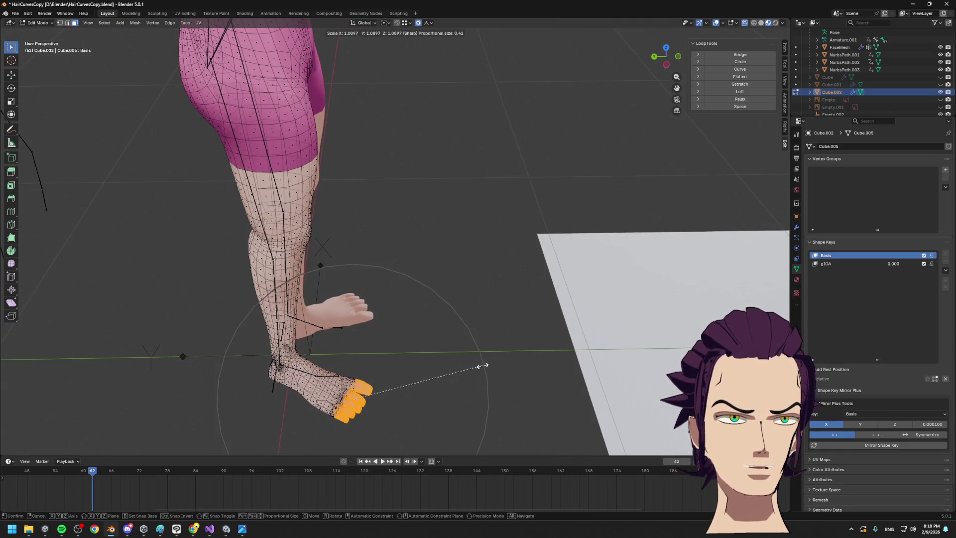
{"action": "right_click", "coordinate": [519, 353]}
{"action": "mouse_move", "coordinate": [525, 352]}
{"action": "middle_mouse_down"}
{"action": "mouse_move", "coordinate": [459, 367]}
{"action": "mouse_move", "coordinate": [361, 362]}
{"action": "mouse_move", "coordinate": [471, 344]}
{"action": "mouse_move", "coordinate": [498, 299]}
{"action": "mouse_move", "coordinate": [523, 363]}
{"action": "mouse_move", "coordinate": [477, 322]}
{"action": "middle_mouse_up"}
{"action": "key", "text": "Tab"}
{"action": "key", "text": "Tab"}
{"action": "key", "text": "Tab"}
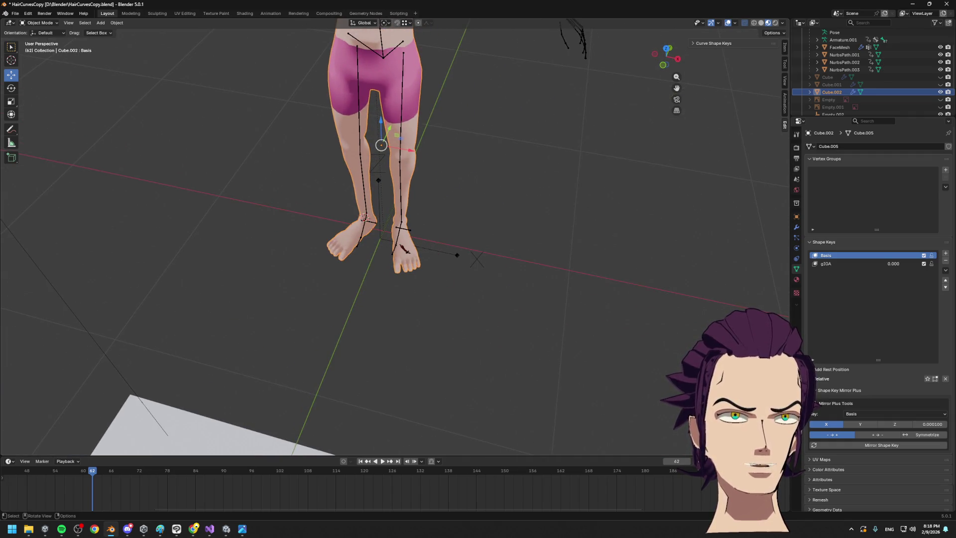
Select the metarig and, in Edit Mode, extend the selection to the left forearm and hand bones
{"action": "left_click", "coordinate": [364, 217]}
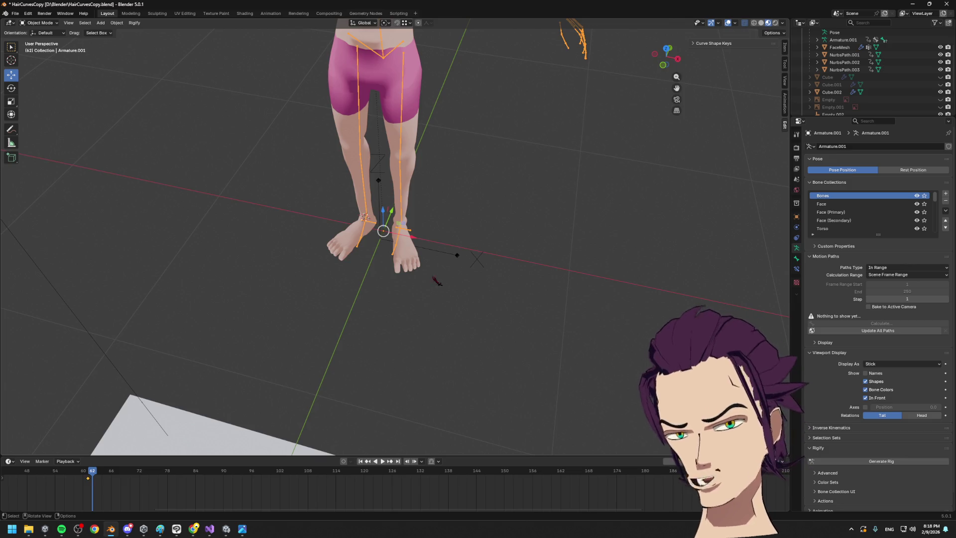
{"action": "scroll", "coordinate": [506, 174], "scroll_direction": "down", "scroll_amount": 3}
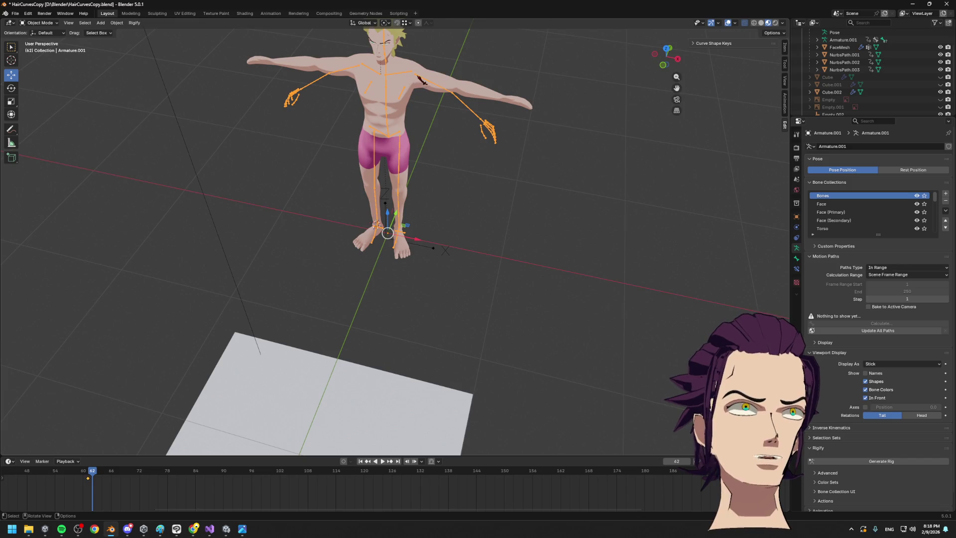
{"action": "key", "text": "Tab"}
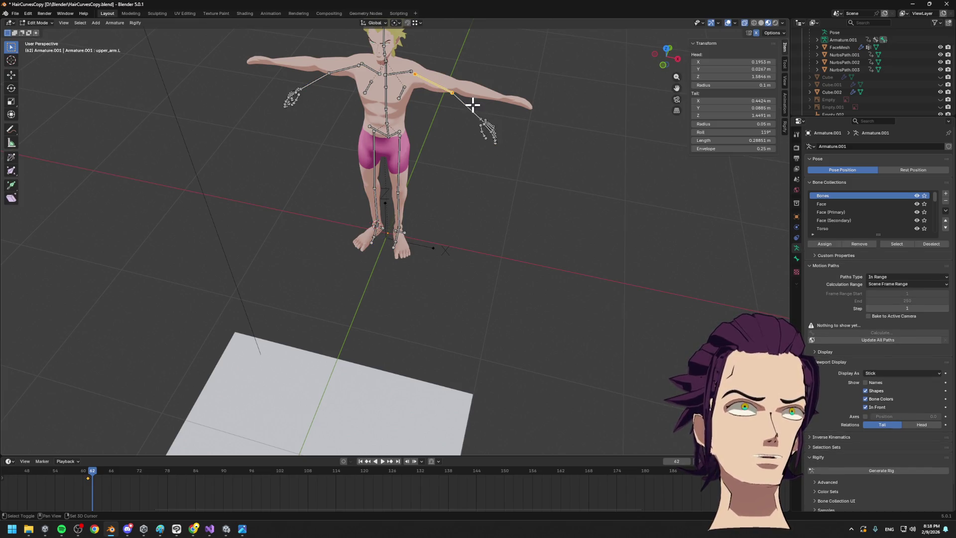
{"action": "key", "text": "l"}
{"action": "mouse_move", "coordinate": [551, 180]}
{"action": "middle_mouse_down"}
{"action": "mouse_move", "coordinate": [483, 209]}
{"action": "mouse_move", "coordinate": [538, 193]}
{"action": "mouse_move", "coordinate": [455, 261]}
{"action": "middle_mouse_up"}
{"action": "scroll", "coordinate": [454, 261], "scroll_direction": "up", "scroll_amount": 3}
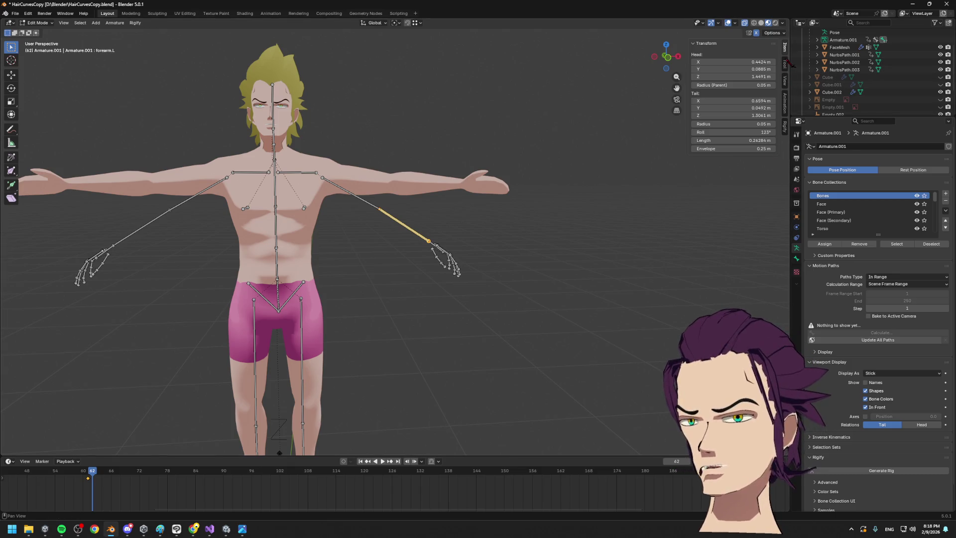
Refine the selection to the whole left arm bone chain and return to Object Mode
{"action": "left_click", "coordinate": [396, 205]}
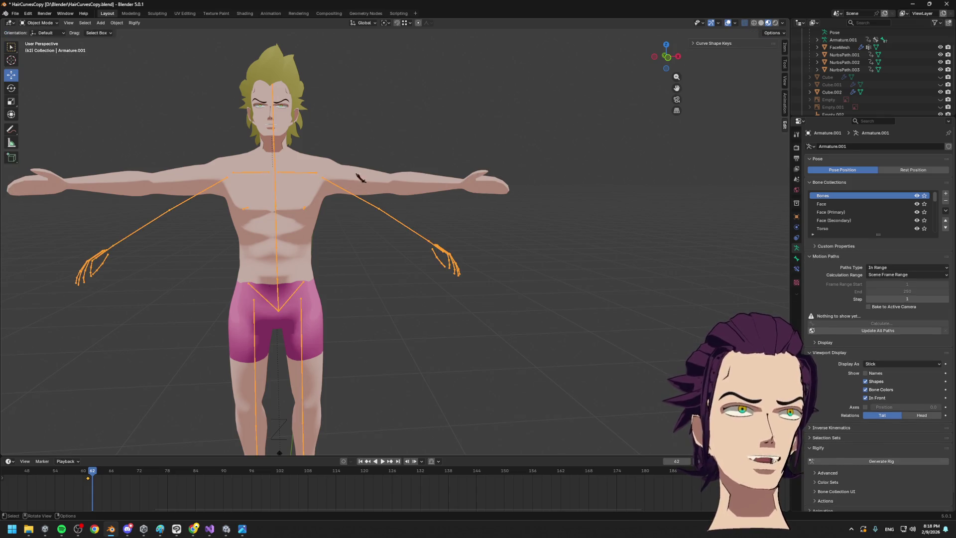
{"action": "key", "text": "l"}
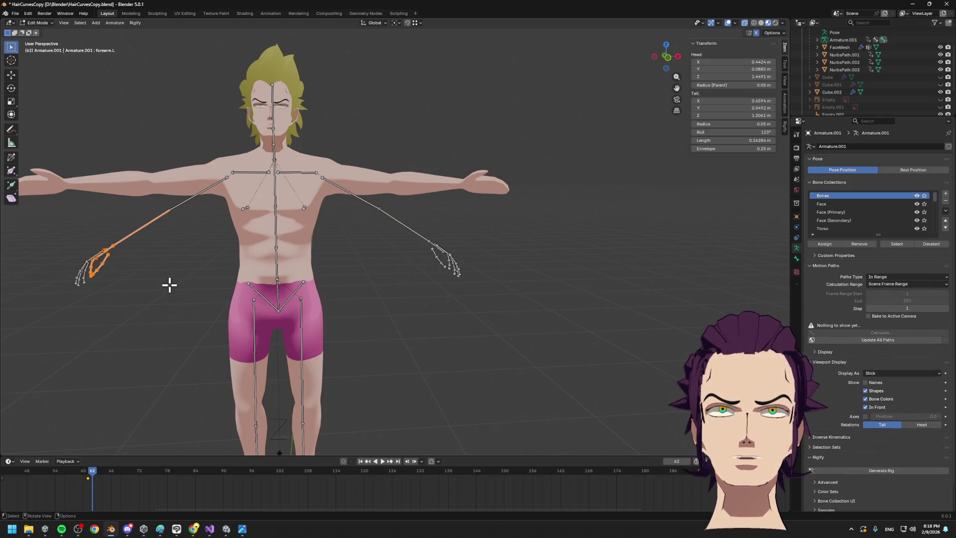
{"action": "middle_click_drag", "start_coordinate": [168, 284], "coordinate": [346, 216], "text": "shift"}
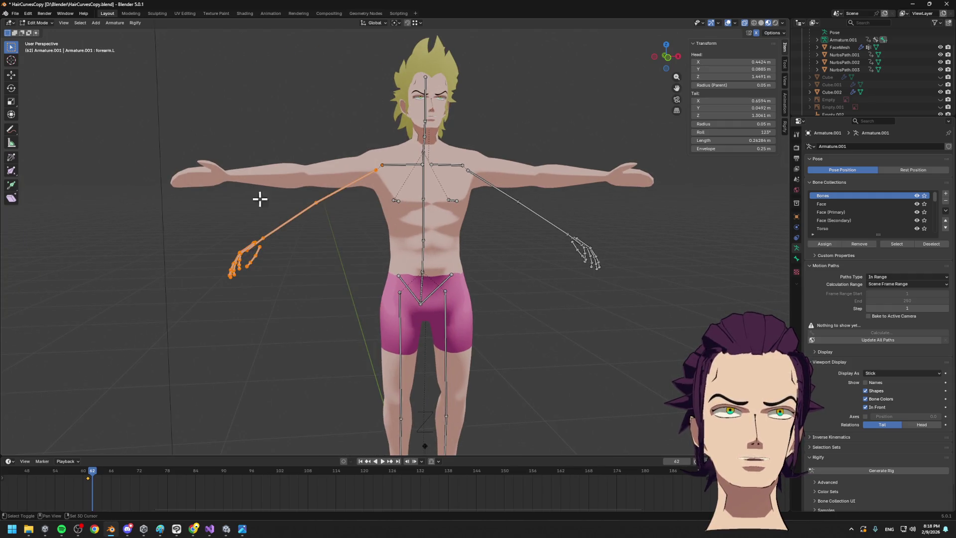
{"action": "left_click_drag", "start_coordinate": [157, 131], "coordinate": [376, 333]}
{"action": "left_click_drag", "start_coordinate": [177, 149], "coordinate": [363, 316]}
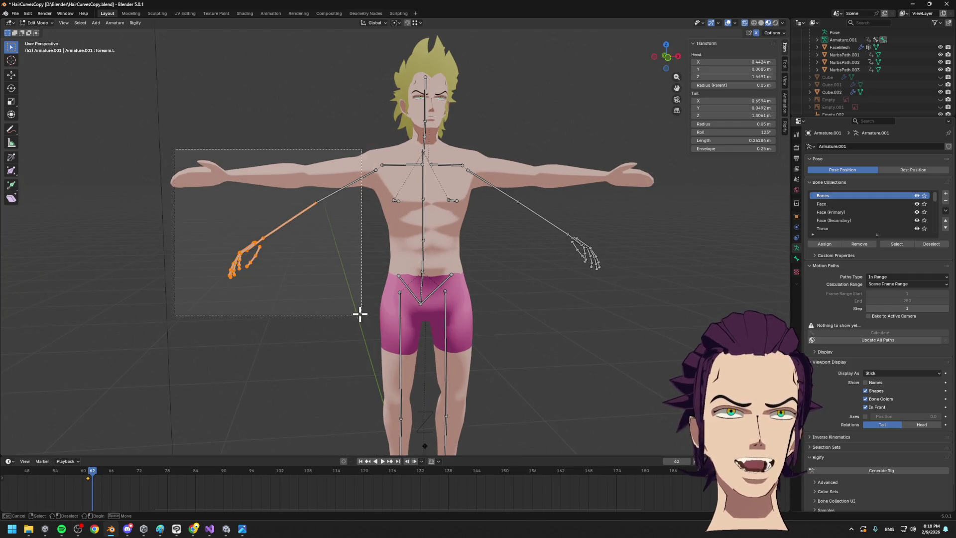
{"action": "key", "text": "Tab"}
Open the Rigify menu, then browse and close the Object menu without generating a rig
{"action": "left_click", "coordinate": [133, 22]}
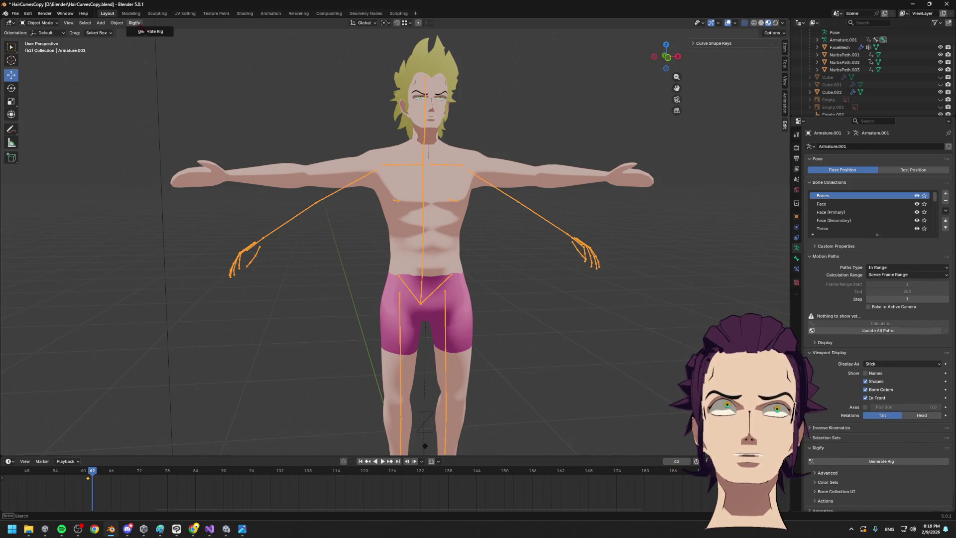
{"action": "left_click", "coordinate": [119, 24]}
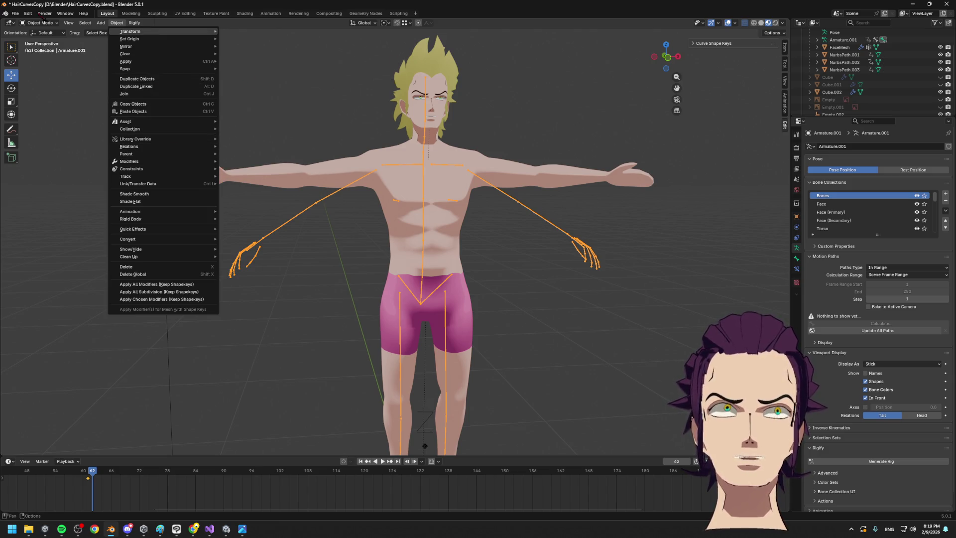
{"action": "left_click", "coordinate": [101, 24]}
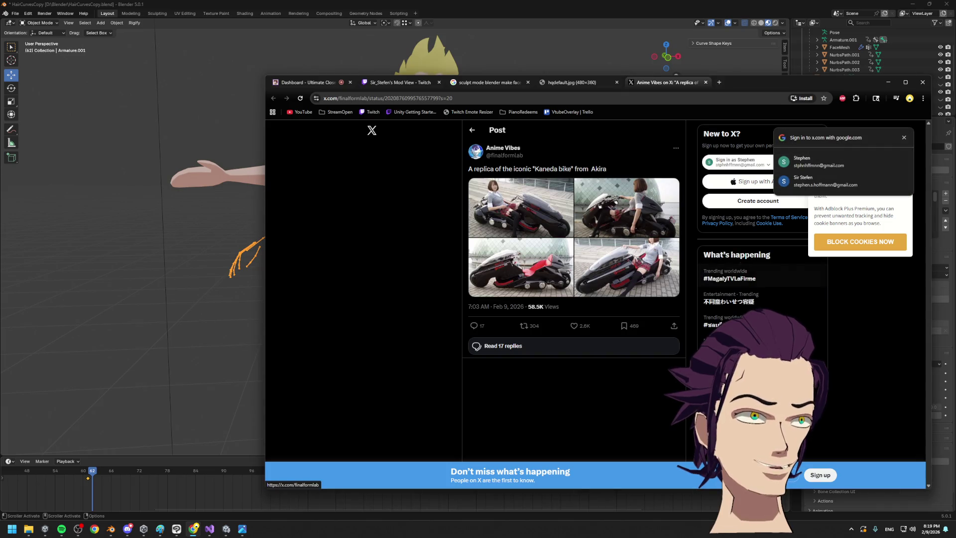
Dismiss the sign-in prompt and flip through the Kaneda bike post's first photos
{"action": "left_click", "coordinate": [905, 139]}
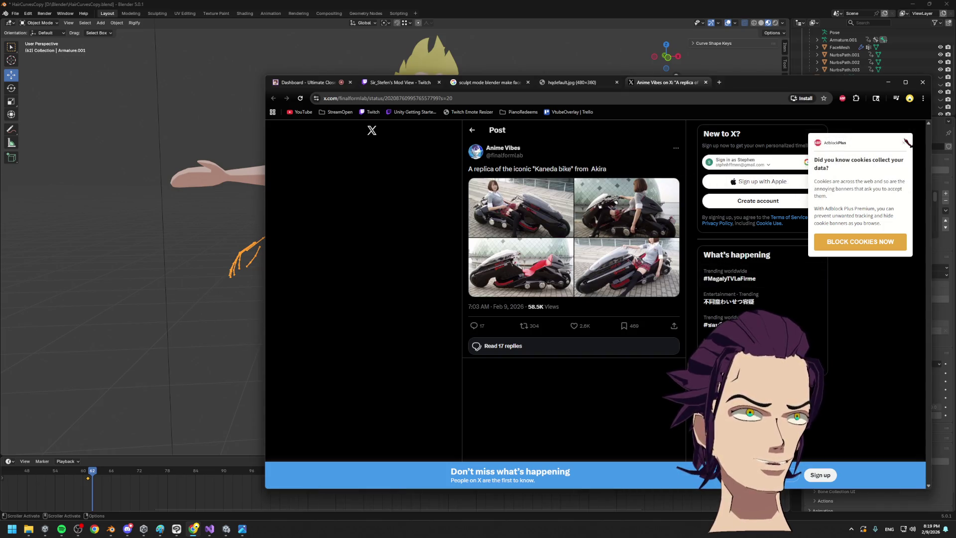
{"action": "left_click", "coordinate": [548, 209]}
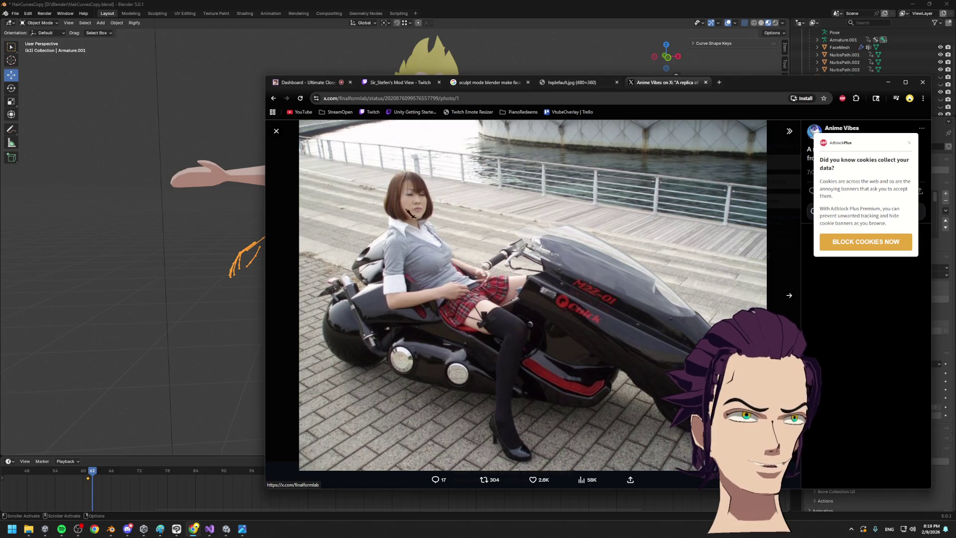
{"action": "left_click", "coordinate": [790, 301]}
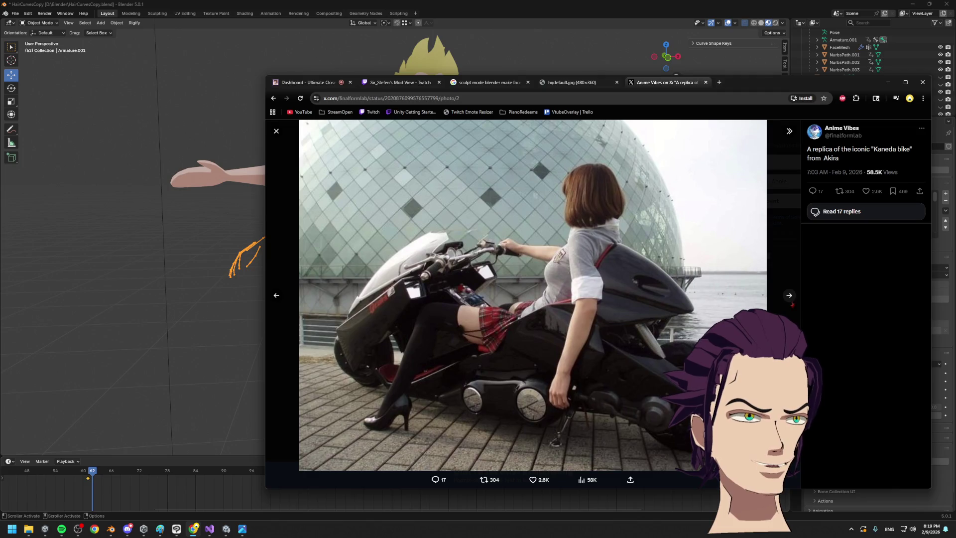
{"action": "left_click", "coordinate": [792, 303]}
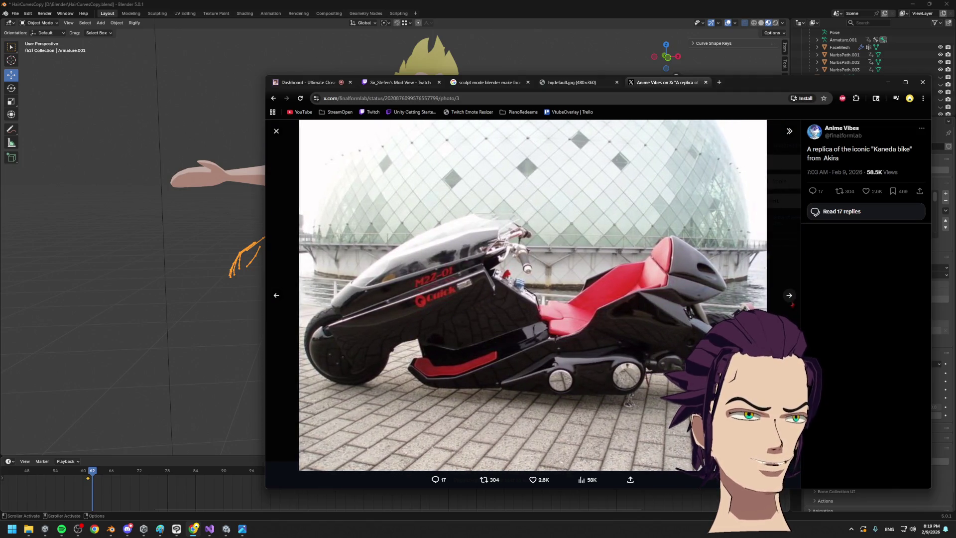
{"action": "left_click", "coordinate": [791, 303]}
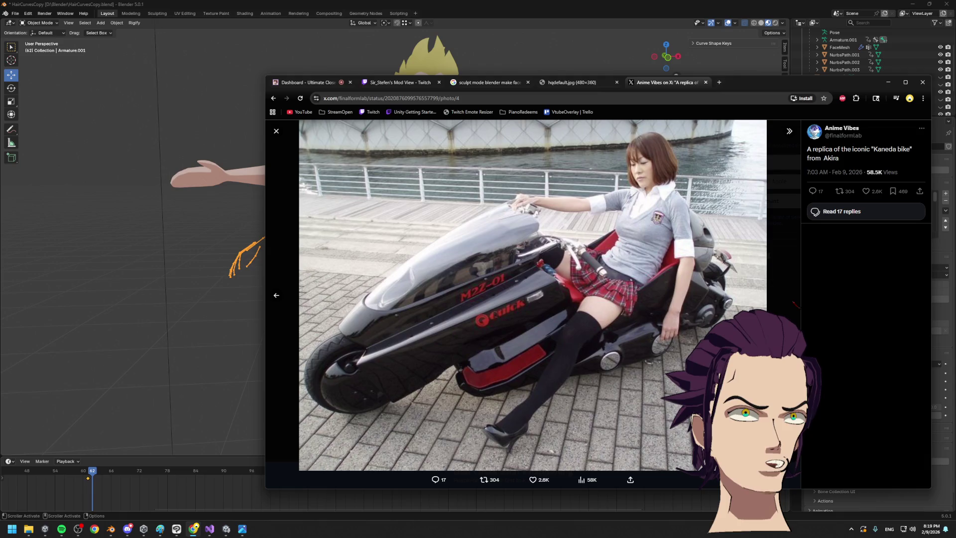
{"action": "left_click", "coordinate": [794, 303]}
View the bottom-left bike photo and its neighbours, then switch back to Blender
{"action": "left_click", "coordinate": [527, 273]}
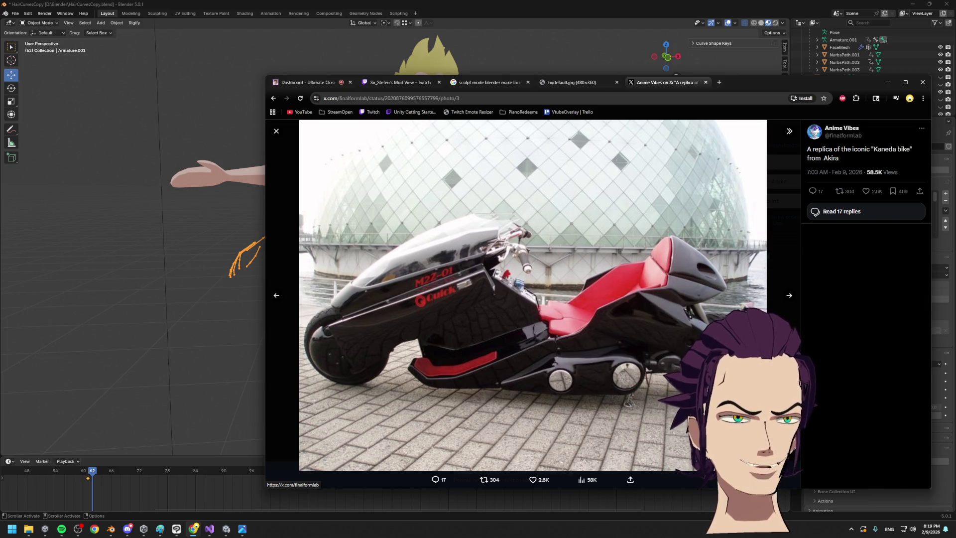
{"action": "key", "text": "Right"}
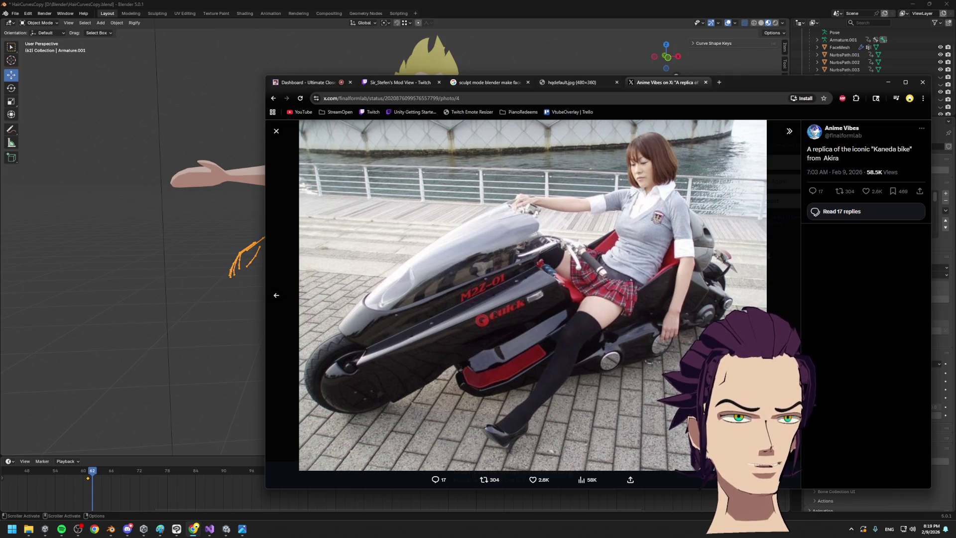
{"action": "left_click", "coordinate": [276, 295]}
{"action": "left_click", "coordinate": [276, 295]}
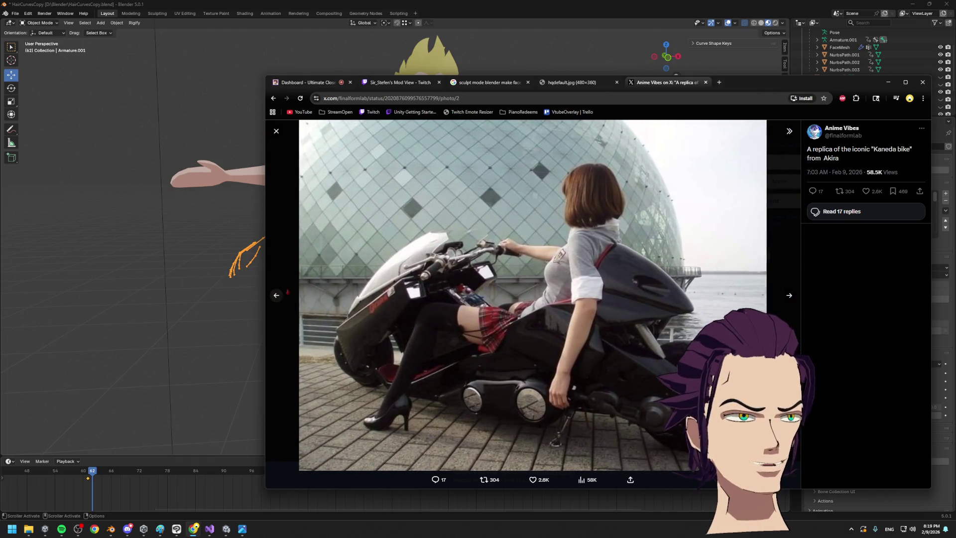
{"action": "key", "text": "alt+Tab"}
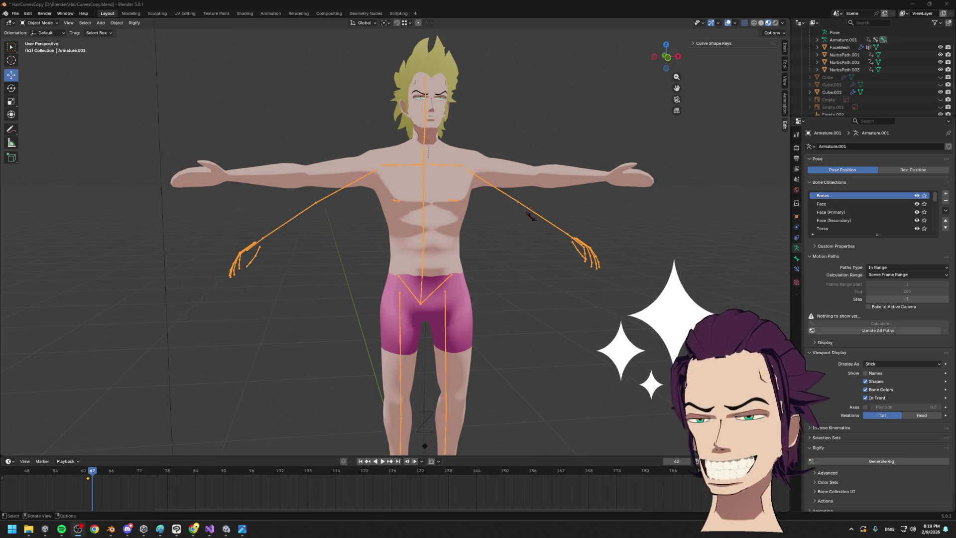
Switch from the body mesh to armature Edit Mode and box-select the left forearm and hand bones
{"action": "left_click", "coordinate": [487, 188]}
{"action": "key", "text": "Tab"}
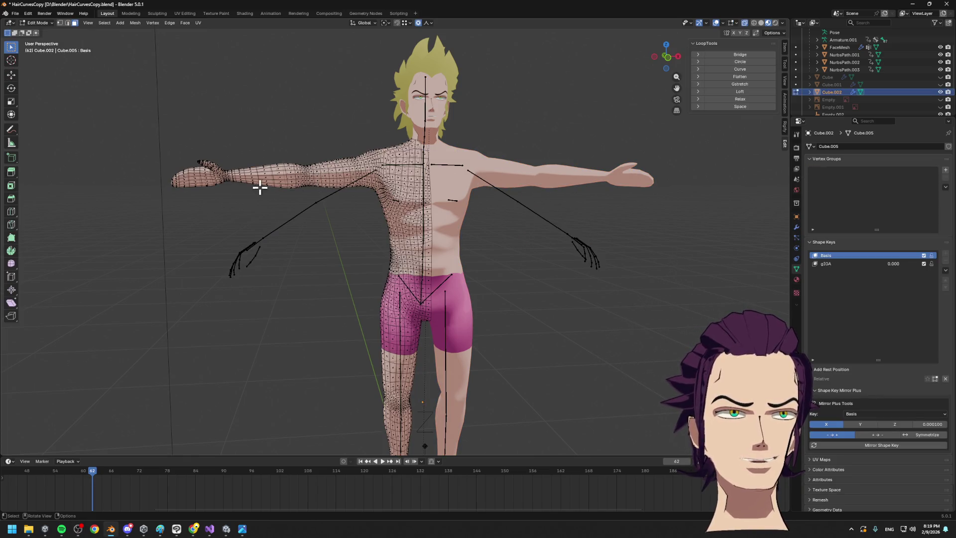
{"action": "left_click_drag", "start_coordinate": [200, 199], "coordinate": [329, 314]}
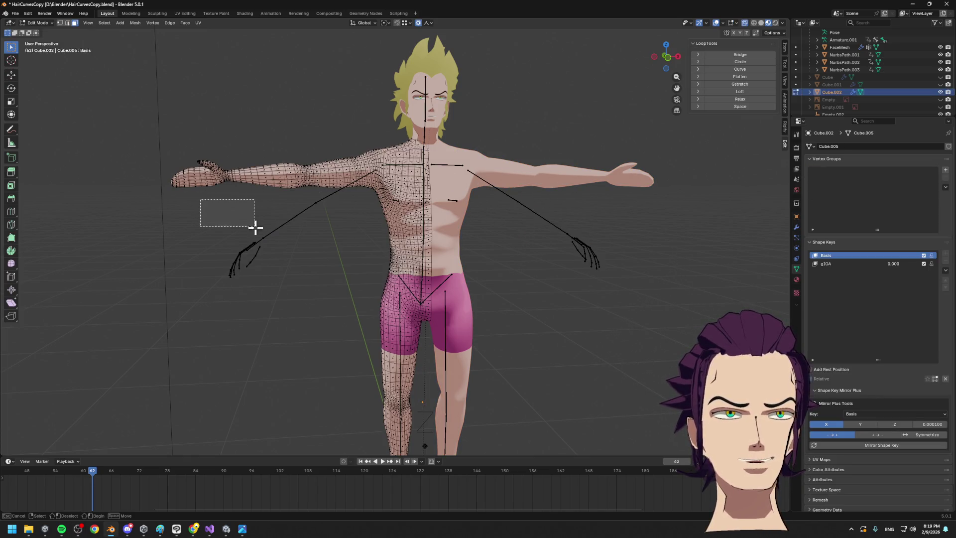
{"action": "key", "text": "Tab"}
{"action": "left_click", "coordinate": [298, 217]}
{"action": "key", "text": "Tab"}
{"action": "left_click_drag", "start_coordinate": [194, 182], "coordinate": [329, 315]}
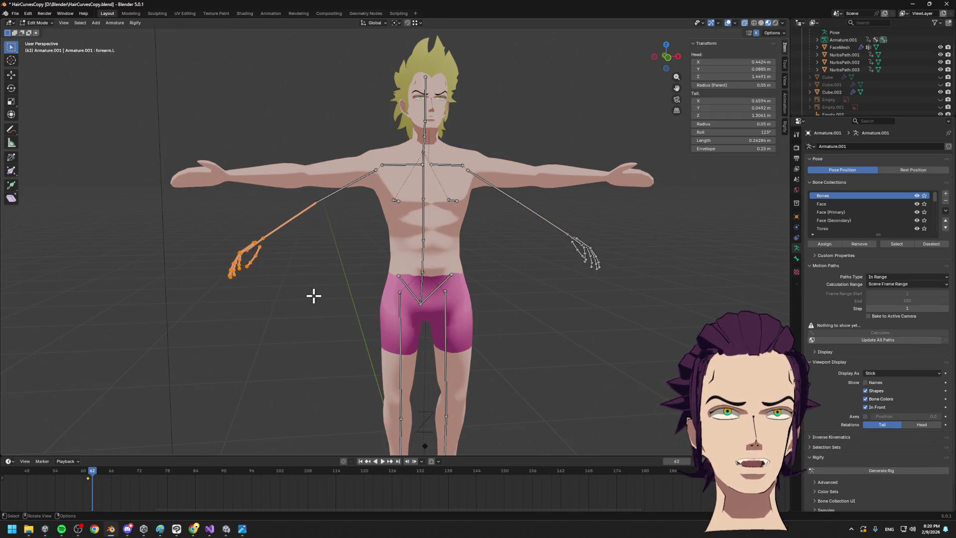
Raise the forearm and hand bones 0.1353 m along Z, abandoning a sideways X move
{"action": "middle_click_drag", "start_coordinate": [314, 295], "coordinate": [301, 274]}
{"action": "key", "text": "g"}
{"action": "key", "text": "x"}
{"action": "key", "text": "z"}
{"action": "left_click", "coordinate": [301, 242]}
{"action": "key", "text": "g"}
{"action": "key", "text": "x"}
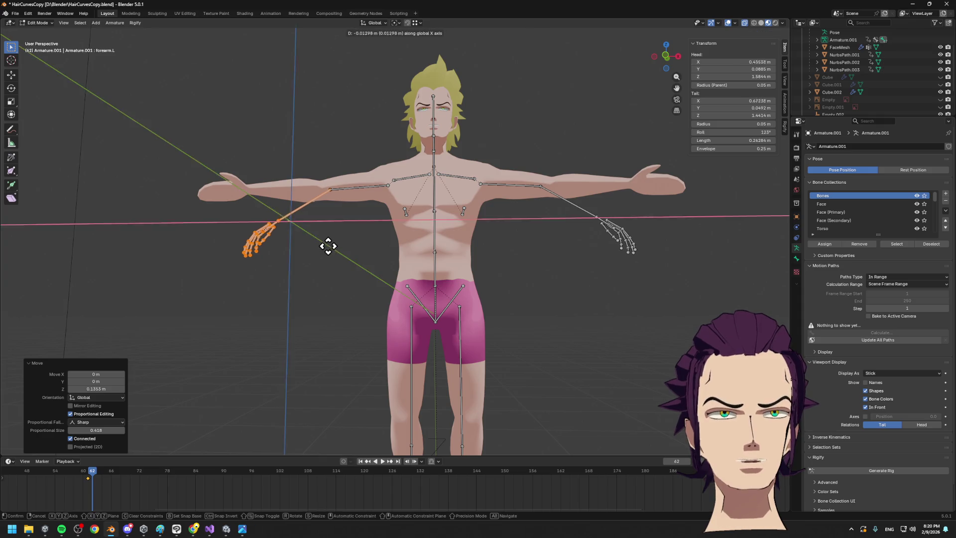
{"action": "right_click", "coordinate": [315, 241]}
In Front Orthographic view, move the forearm and hand bones to the character's wrist
{"action": "left_click", "coordinate": [666, 56]}
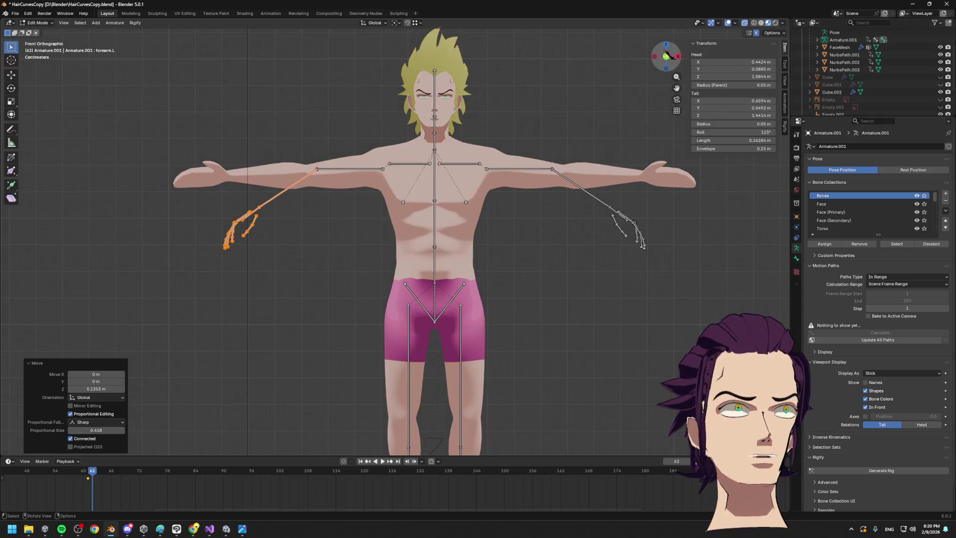
{"action": "key", "text": "g"}
{"action": "left_click", "coordinate": [445, 212]}
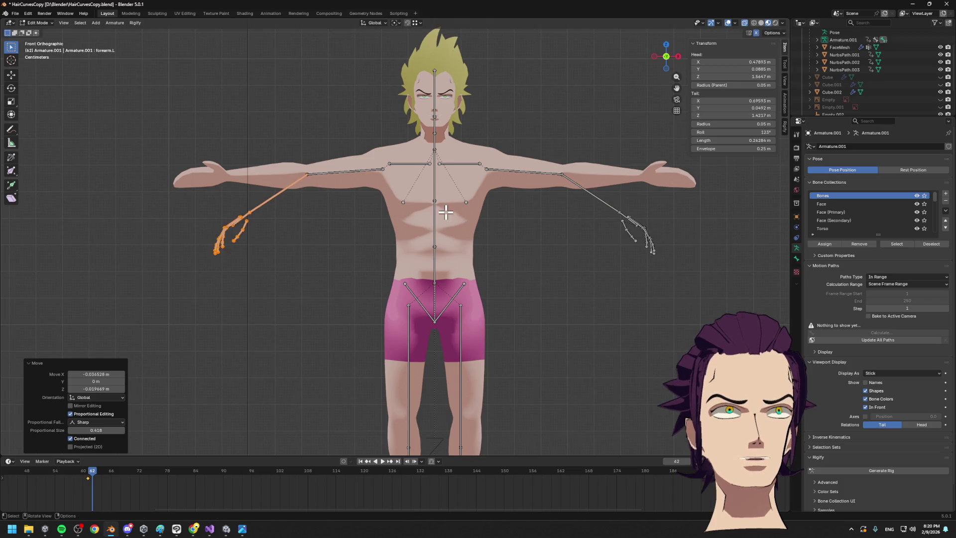
{"action": "key", "text": "g"}
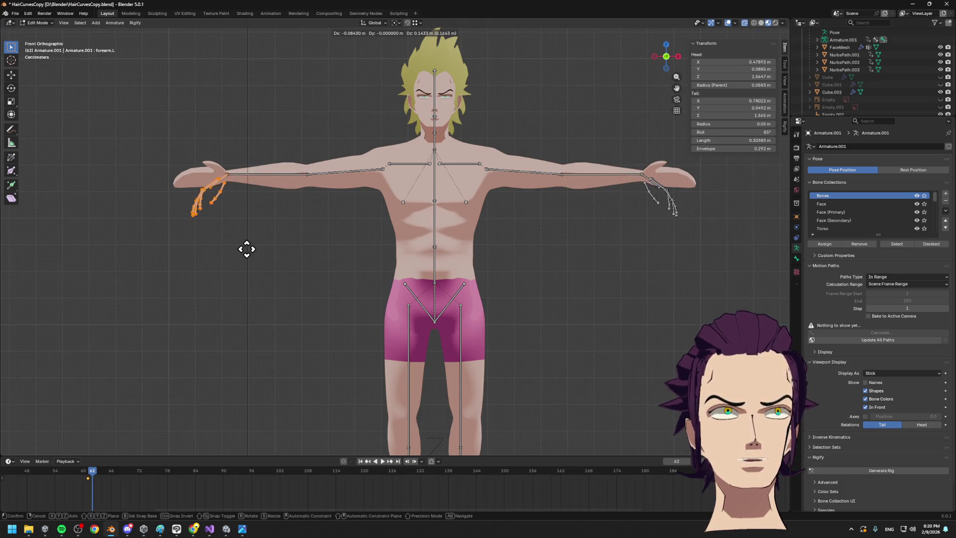
{"action": "left_click", "coordinate": [246, 252]}
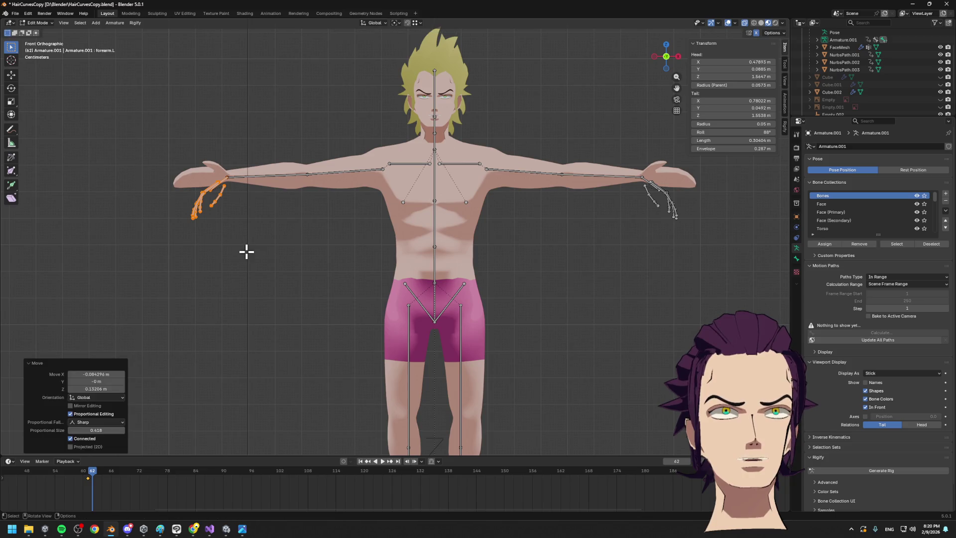
Rotate the left hand bones horizontal and set them into the palm
{"action": "left_click_drag", "start_coordinate": [158, 181], "coordinate": [232, 240]}
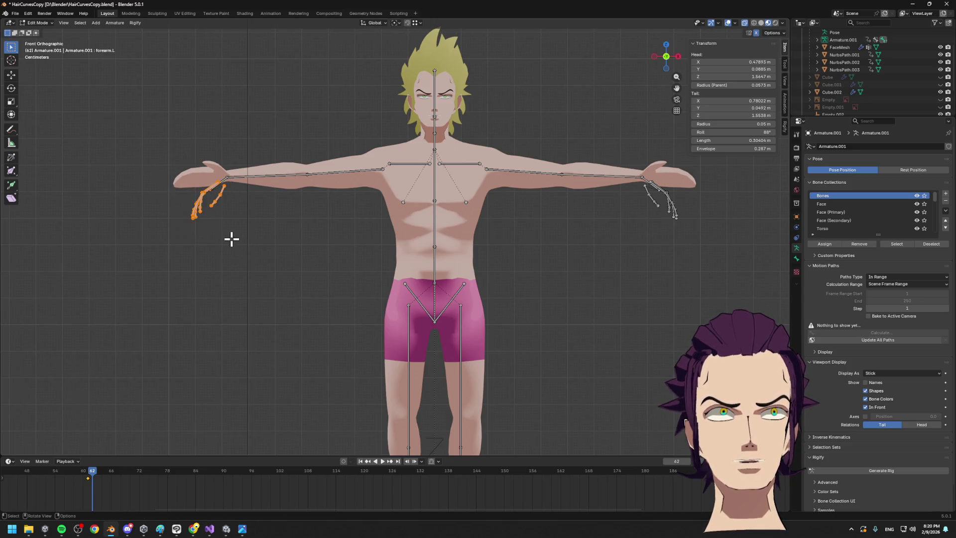
{"action": "key", "text": "r"}
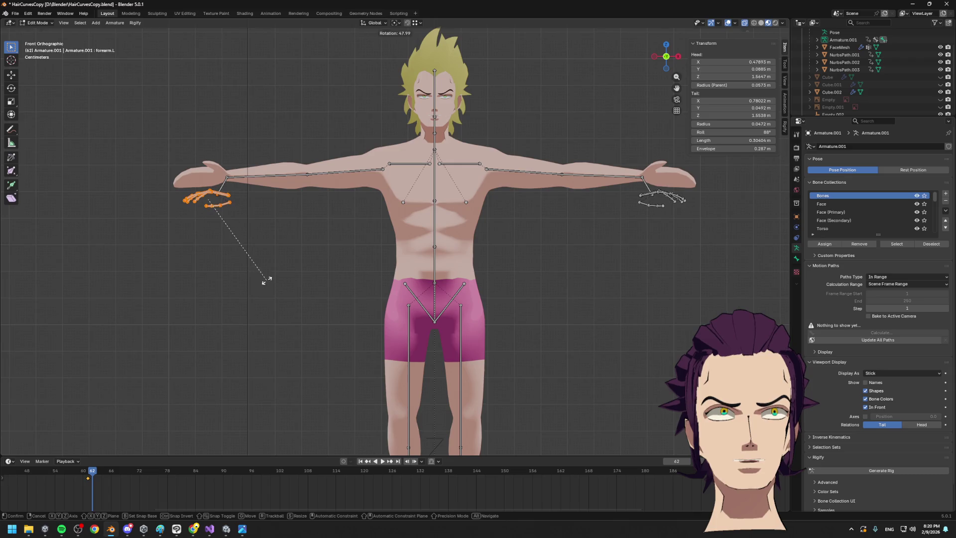
{"action": "left_click", "coordinate": [264, 280]}
{"action": "key", "text": "g"}
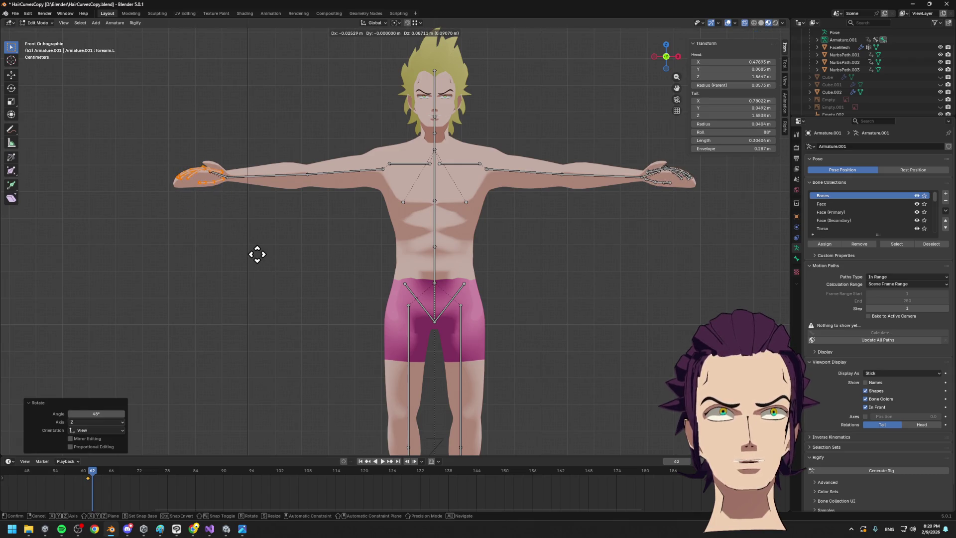
{"action": "left_click", "coordinate": [257, 254]}
Lower the hand bones slightly on Z and fine-tune their final position
{"action": "key", "text": "g"}
{"action": "key", "text": "x"}
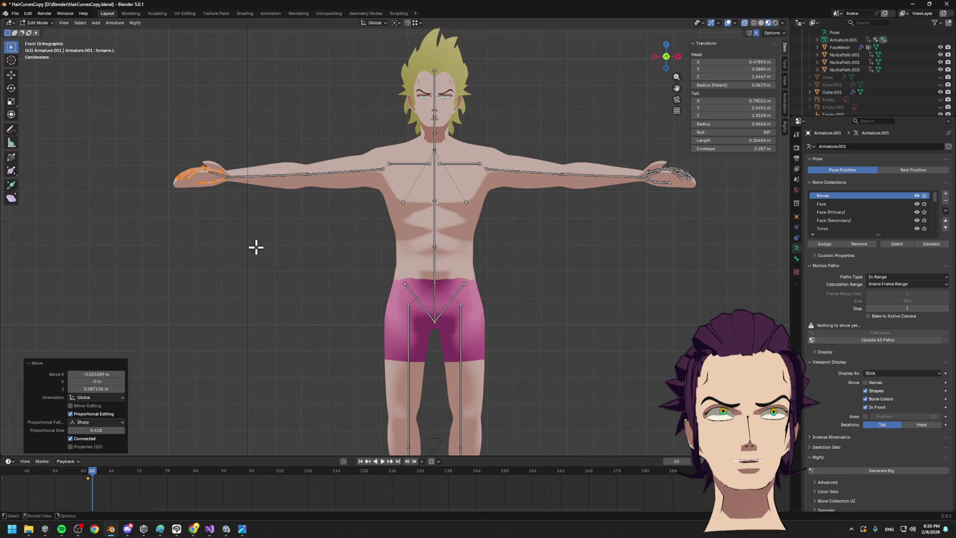
{"action": "key", "text": "z"}
{"action": "left_click", "coordinate": [256, 252]}
{"action": "key", "text": "g"}
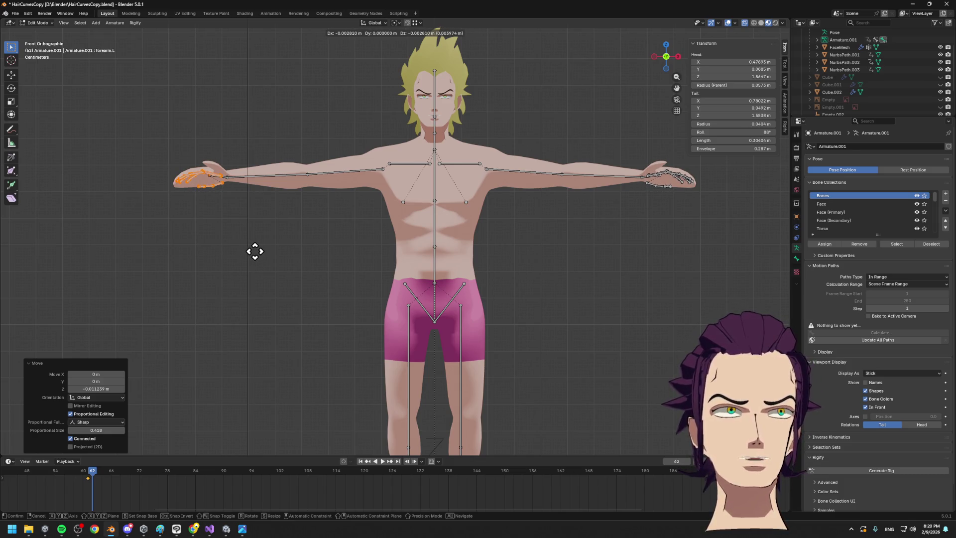
{"action": "left_click", "coordinate": [271, 254]}
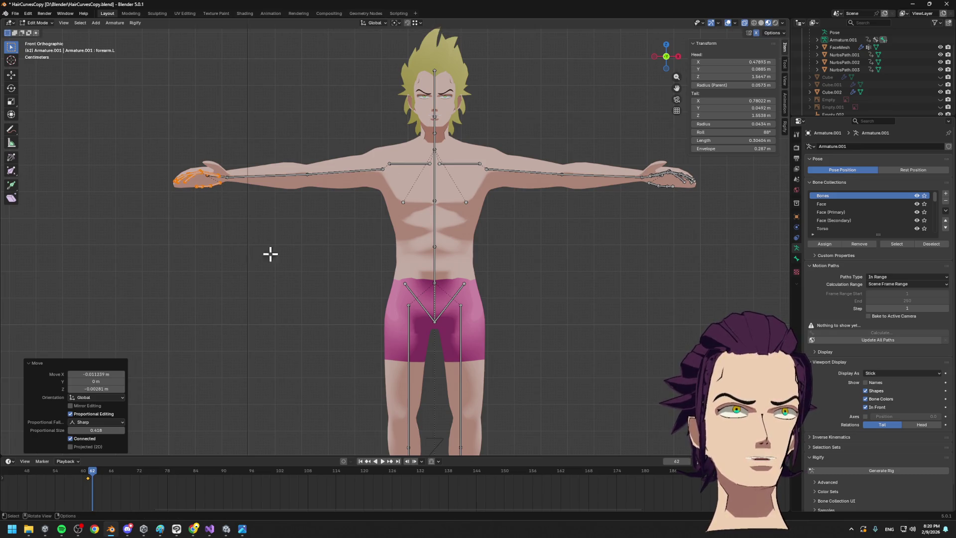
Reposition the whole left arm chain, adjust the right shoulder joint, and return to Object Mode
{"action": "left_click_drag", "start_coordinate": [96, 131], "coordinate": [390, 252]}
{"action": "key", "text": "g"}
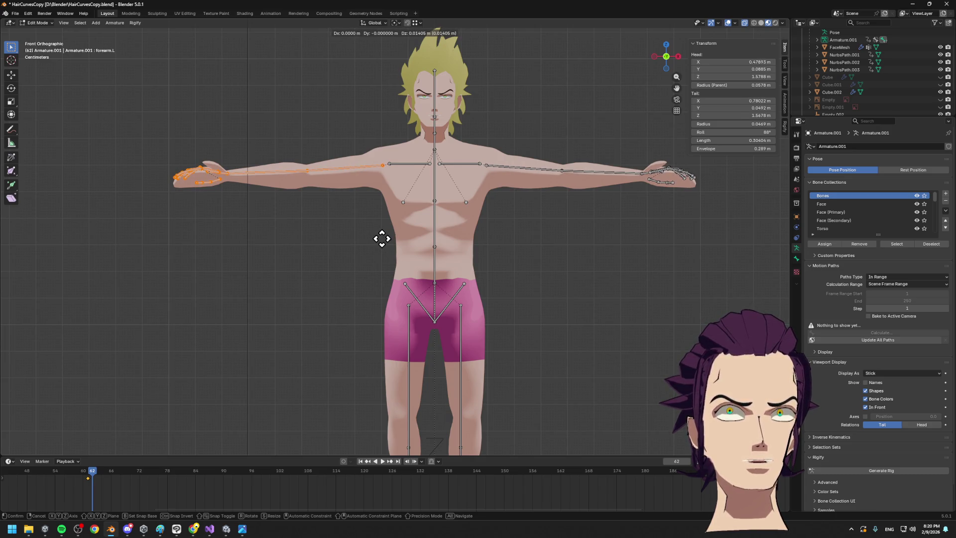
{"action": "left_click", "coordinate": [382, 238]}
{"action": "left_click", "coordinate": [493, 188]}
{"action": "key", "text": "g"}
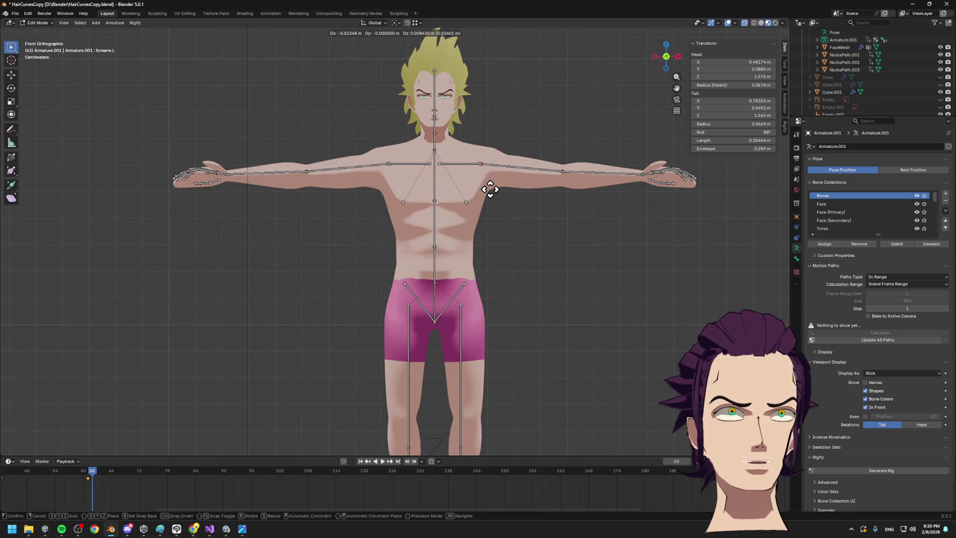
{"action": "left_click", "coordinate": [492, 189]}
{"action": "key", "text": "Tab"}
In bone Edit Mode, shift the hand and forearm bones along the Y depth axis
{"action": "middle_click_drag", "start_coordinate": [523, 274], "coordinate": [524, 261]}
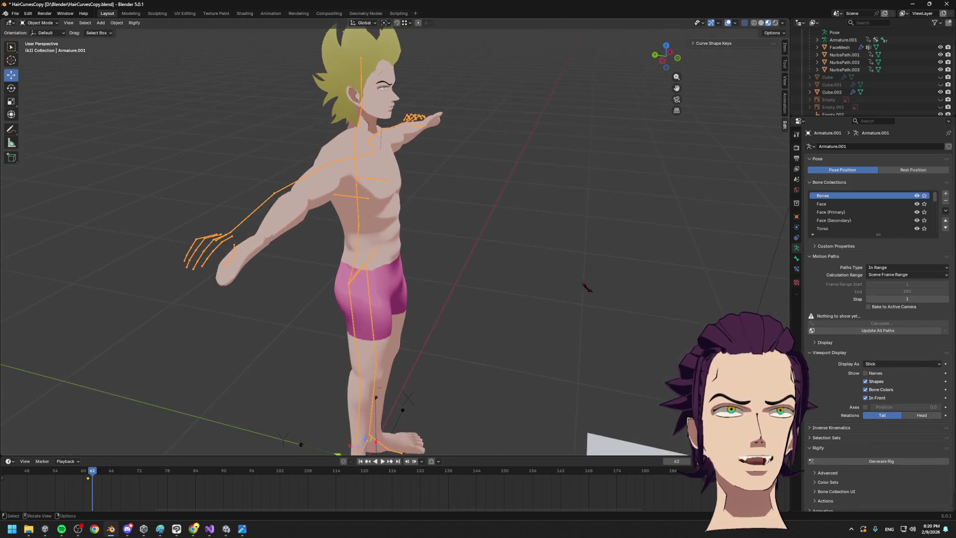
{"action": "key", "text": "Tab"}
{"action": "mouse_move", "coordinate": [463, 310]}
{"action": "middle_mouse_down"}
{"action": "mouse_move", "coordinate": [341, 333]}
{"action": "mouse_move", "coordinate": [369, 357]}
{"action": "middle_mouse_up"}
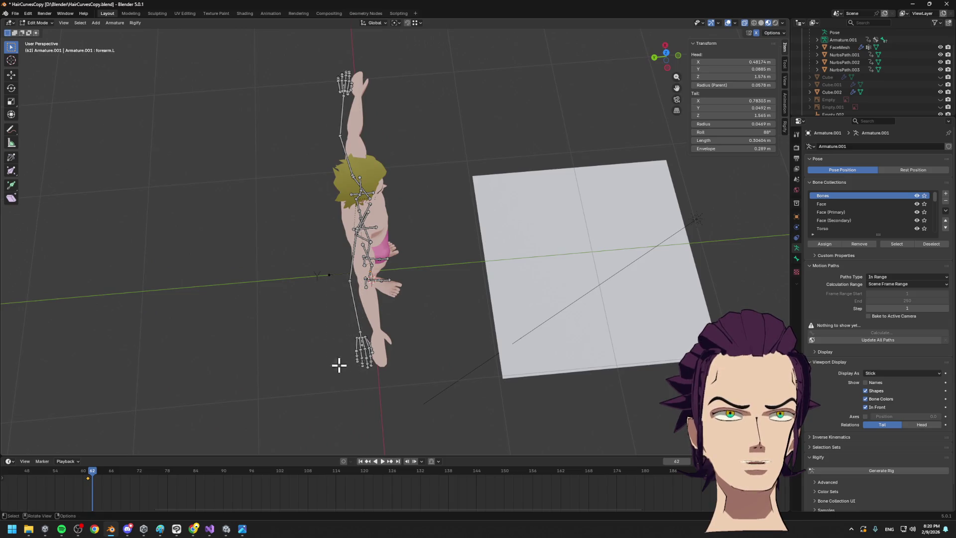
{"action": "left_click_drag", "start_coordinate": [299, 252], "coordinate": [348, 411]}
{"action": "key", "text": "g"}
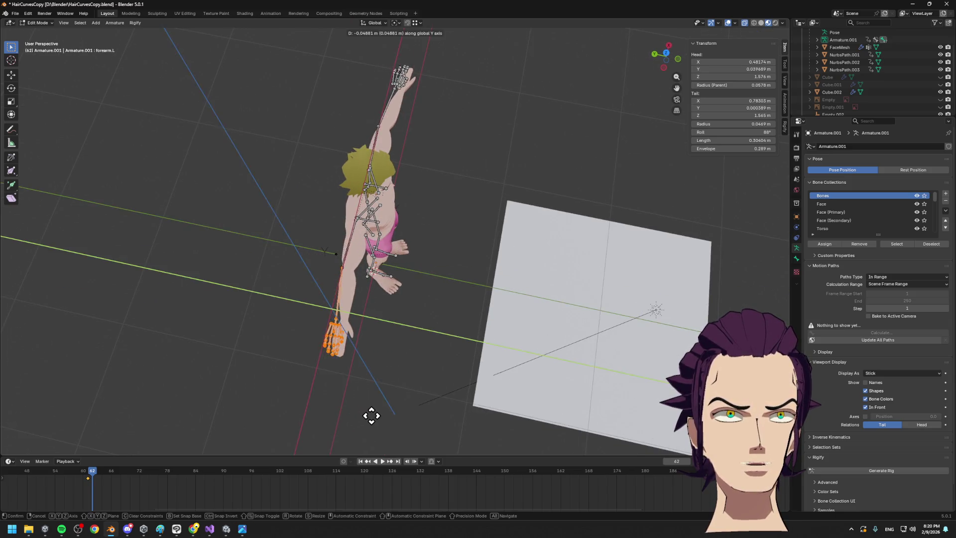
{"action": "key", "text": "y"}
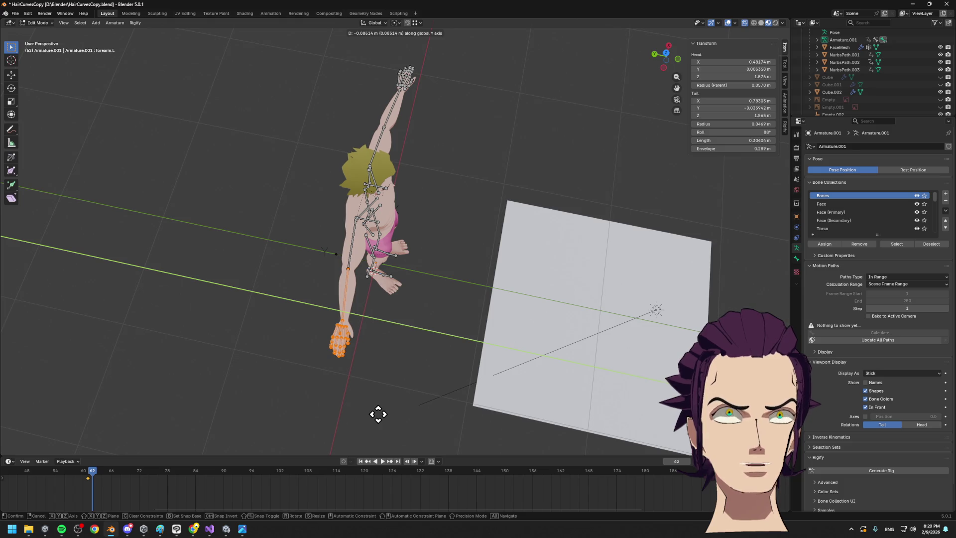
{"action": "left_click", "coordinate": [376, 409]}
{"action": "mouse_move", "coordinate": [375, 408]}
{"action": "middle_mouse_down"}
{"action": "mouse_move", "coordinate": [434, 405]}
{"action": "mouse_move", "coordinate": [334, 382]}
{"action": "middle_mouse_up"}
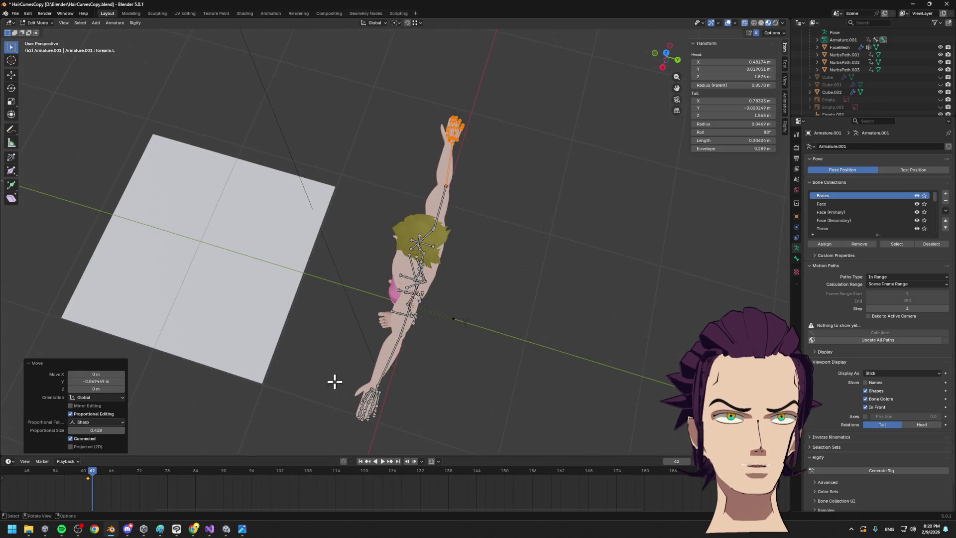
From Top Orthographic view, nudge the forearm tail -0.024 m on Y to centre the hand
{"action": "left_click", "coordinate": [666, 53]}
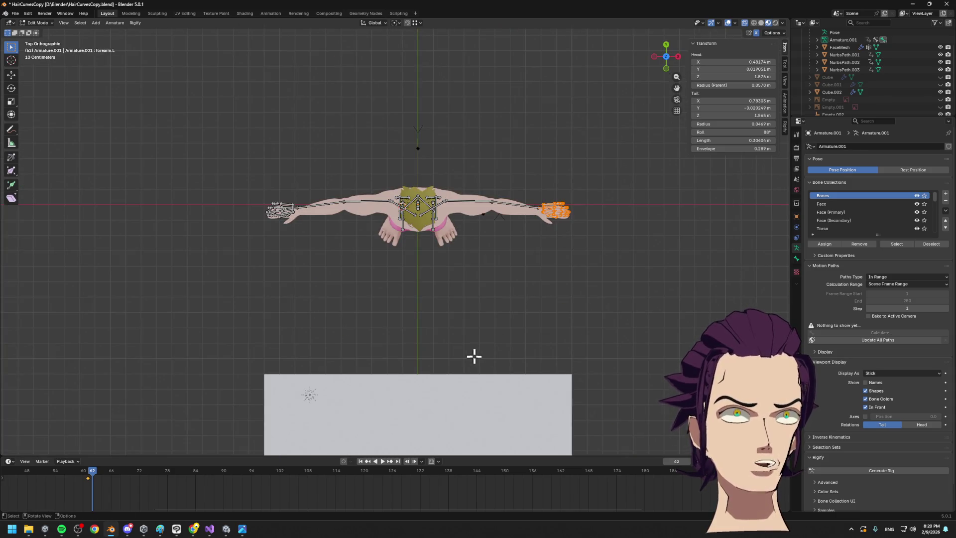
{"action": "key", "text": "g"}
{"action": "key", "text": "y"}
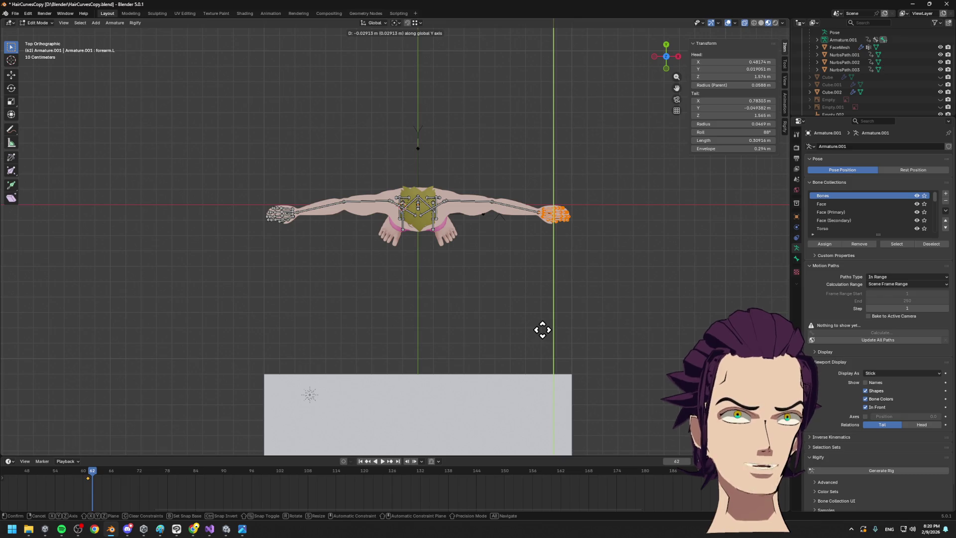
{"action": "left_click", "coordinate": [542, 328]}
{"action": "middle_click_drag", "start_coordinate": [523, 326], "coordinate": [545, 267]}
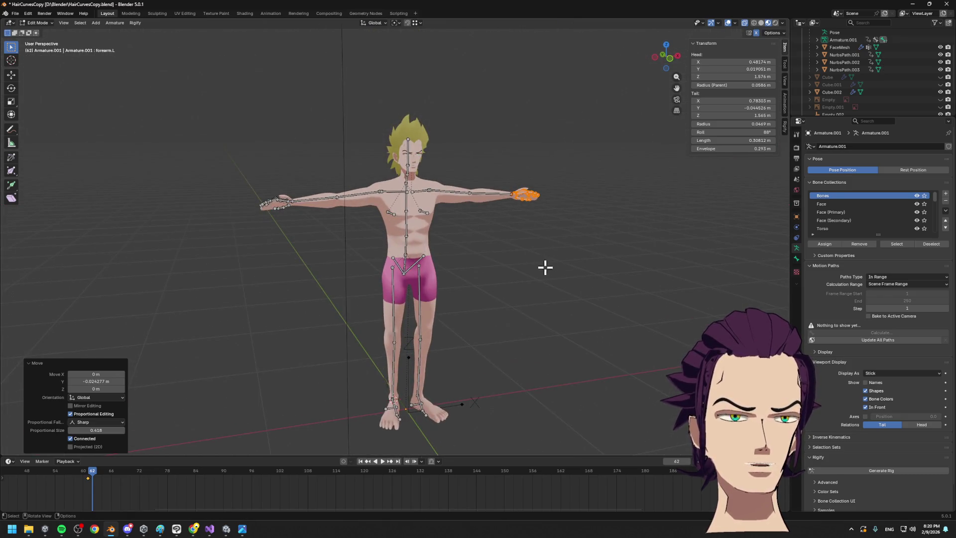
{"action": "left_click", "coordinate": [527, 326]}
{"action": "middle_click_drag", "start_coordinate": [527, 329], "coordinate": [510, 338]}
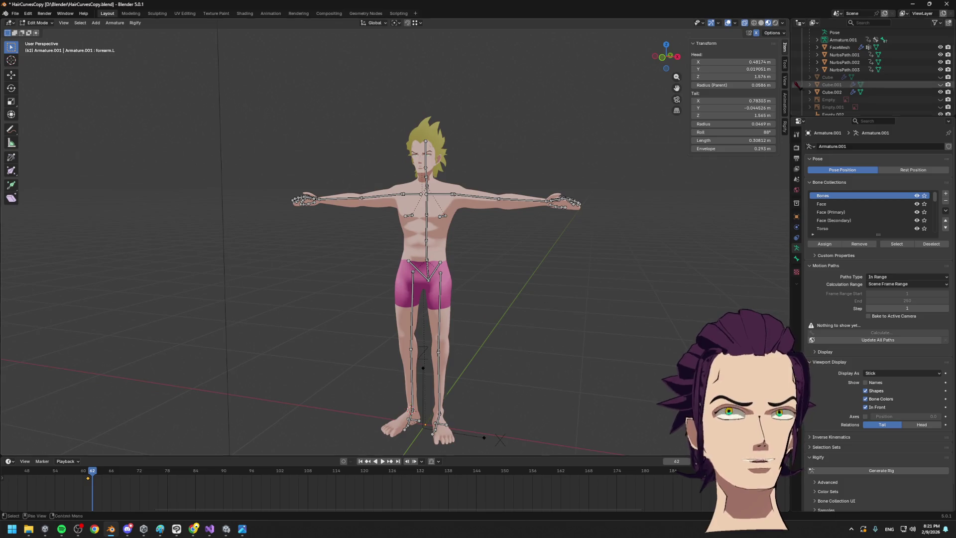
Toggle overlays off and on while orbiting and zooming to inspect the leg and foot bones
{"action": "left_click", "coordinate": [728, 22]}
{"action": "mouse_move", "coordinate": [555, 271]}
{"action": "middle_mouse_down"}
{"action": "mouse_move", "coordinate": [436, 340]}
{"action": "mouse_move", "coordinate": [459, 348]}
{"action": "middle_mouse_up"}
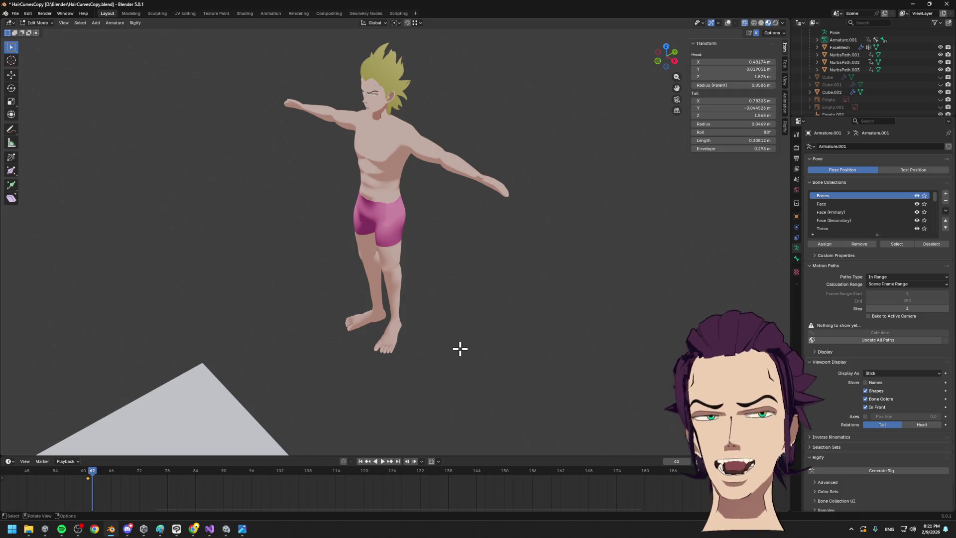
{"action": "scroll", "coordinate": [406, 333], "scroll_direction": "up", "scroll_amount": 2}
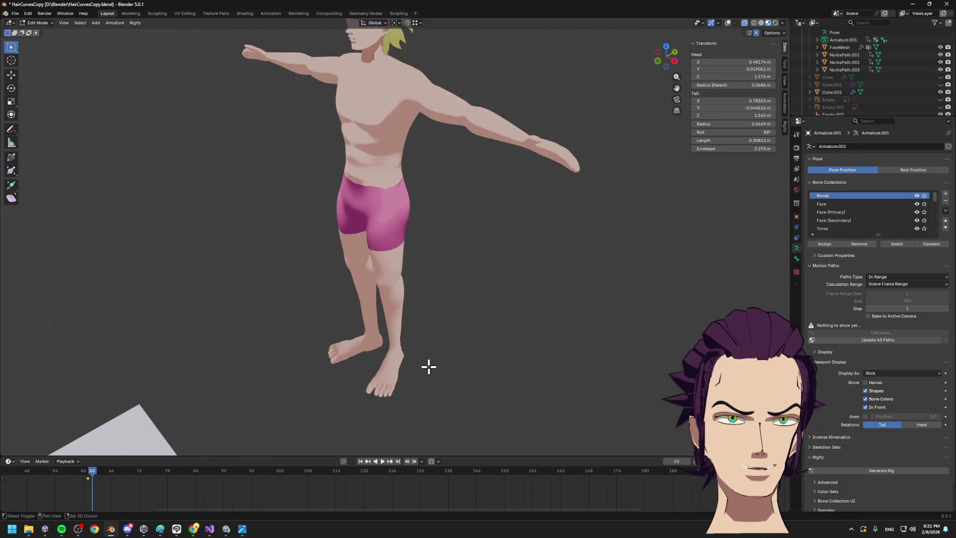
{"action": "scroll", "coordinate": [436, 304], "scroll_direction": "up", "scroll_amount": 3}
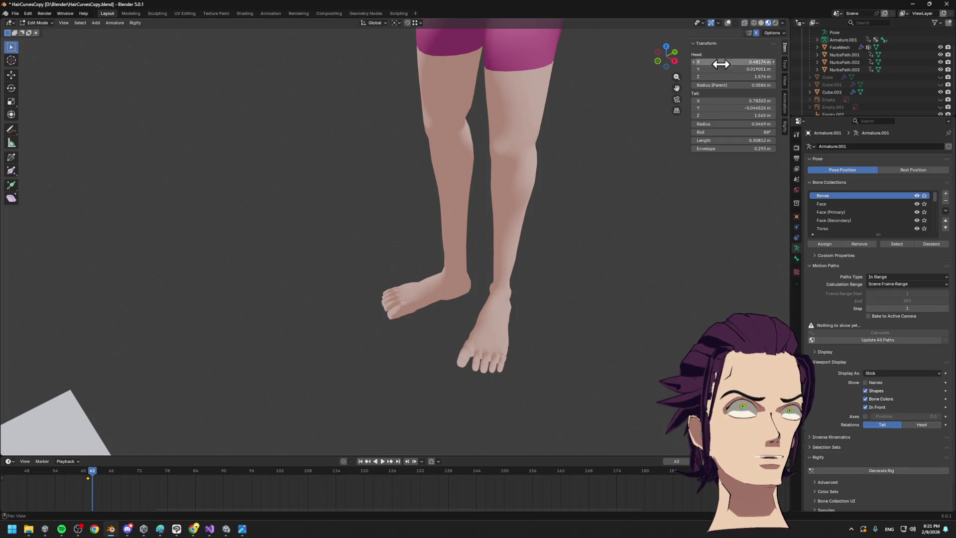
{"action": "left_click", "coordinate": [728, 23]}
{"action": "middle_click_drag", "start_coordinate": [555, 265], "coordinate": [496, 328]}
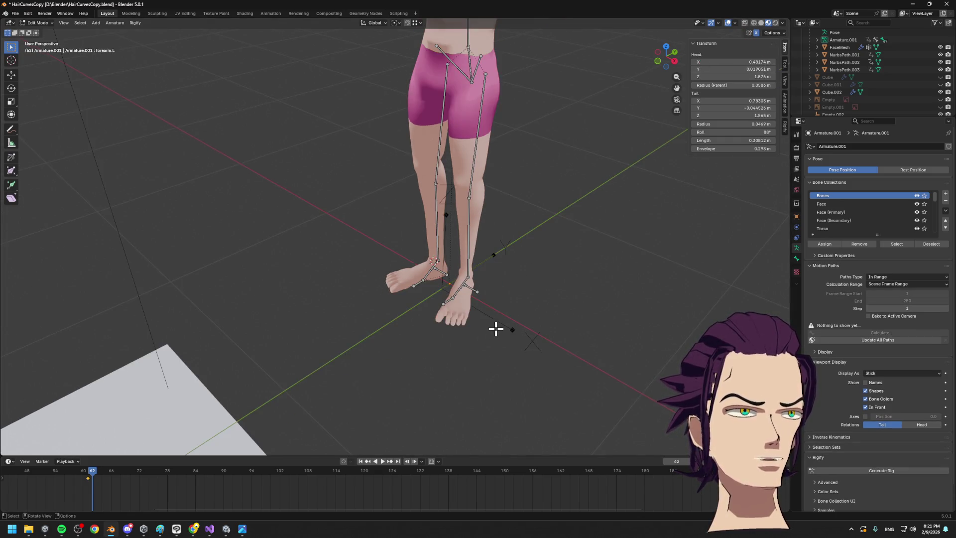
{"action": "middle_click_drag", "start_coordinate": [545, 369], "coordinate": [564, 324]}
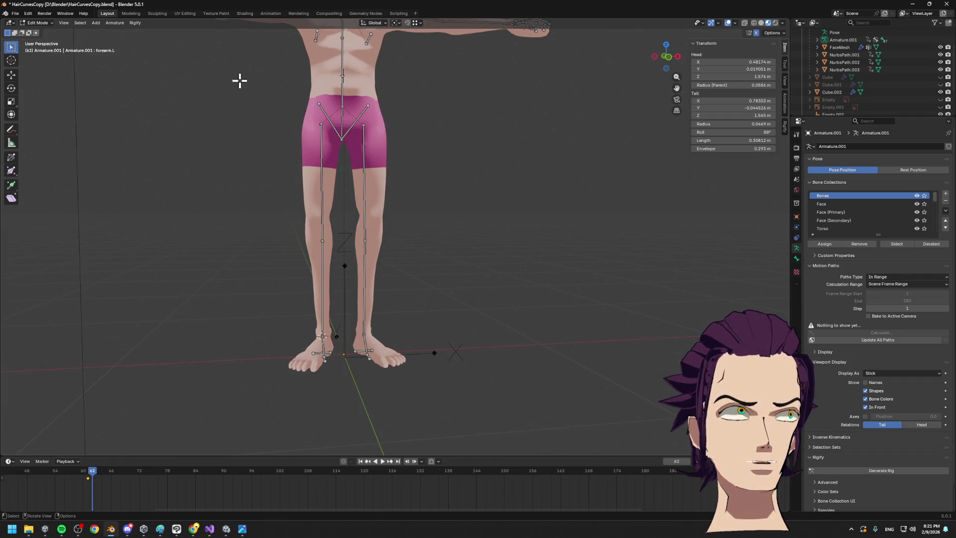
{"action": "scroll", "coordinate": [869, 82], "scroll_direction": "down", "scroll_amount": 3}
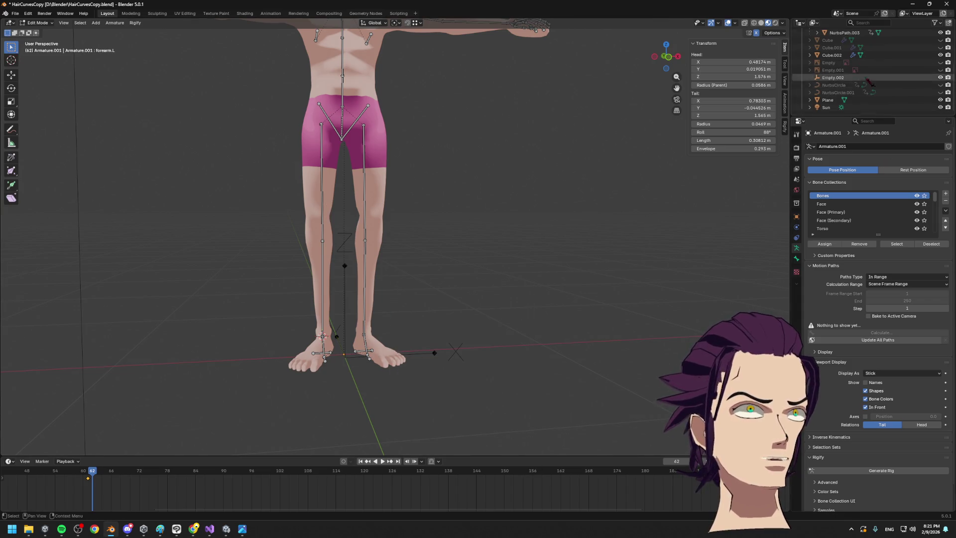
Select Empty.002 in the Outliner and open the interaction mode menu
{"action": "left_click", "coordinate": [869, 79]}
{"action": "scroll", "coordinate": [514, 219], "scroll_direction": "down", "scroll_amount": 3}
{"action": "scroll", "coordinate": [479, 242], "scroll_direction": "down", "scroll_amount": 2}
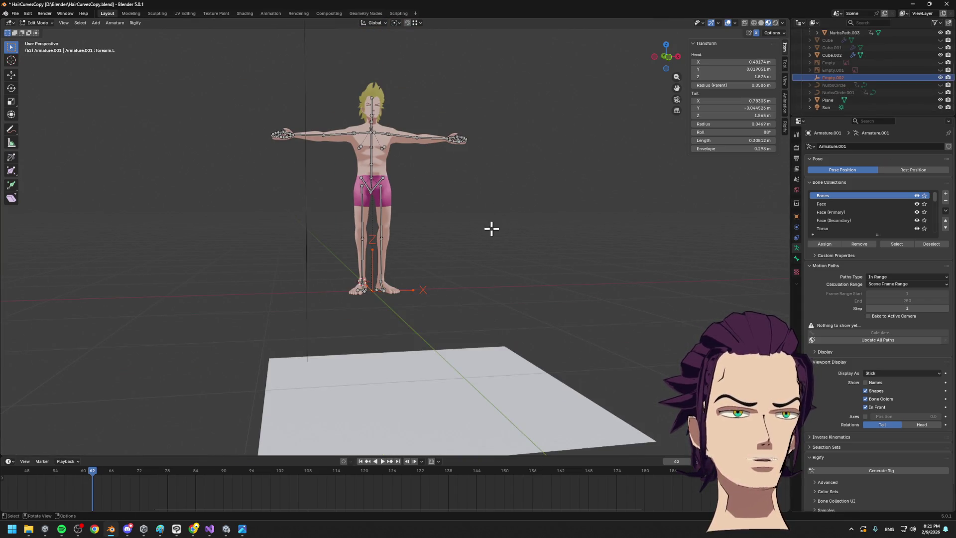
{"action": "right_click", "coordinate": [472, 227]}
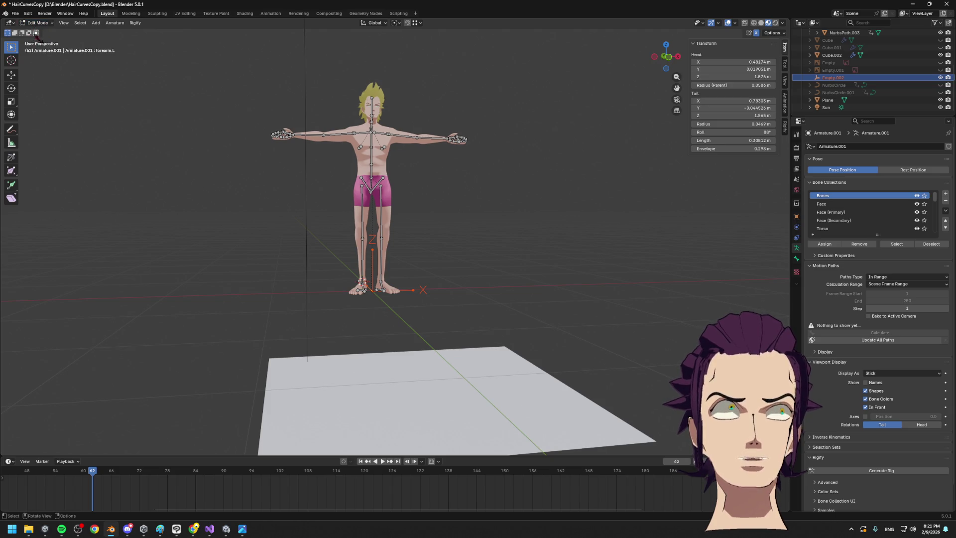
{"action": "left_click", "coordinate": [37, 22]}
Switch to Object Mode and slide Empty.002 along the Y axis toward the feet
{"action": "left_click", "coordinate": [38, 31]}
{"action": "key", "text": "g"}
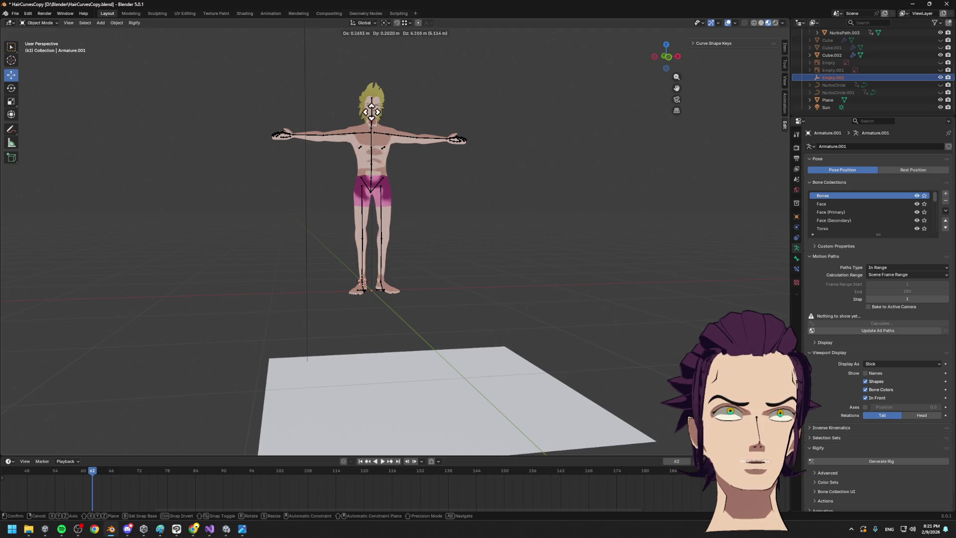
{"action": "mouse_move", "coordinate": [451, 172]}
{"action": "middle_mouse_down"}
{"action": "mouse_move", "coordinate": [461, 276]}
{"action": "mouse_move", "coordinate": [432, 244]}
{"action": "middle_mouse_up"}
{"action": "key", "text": "y"}
{"action": "left_click", "coordinate": [440, 267]}
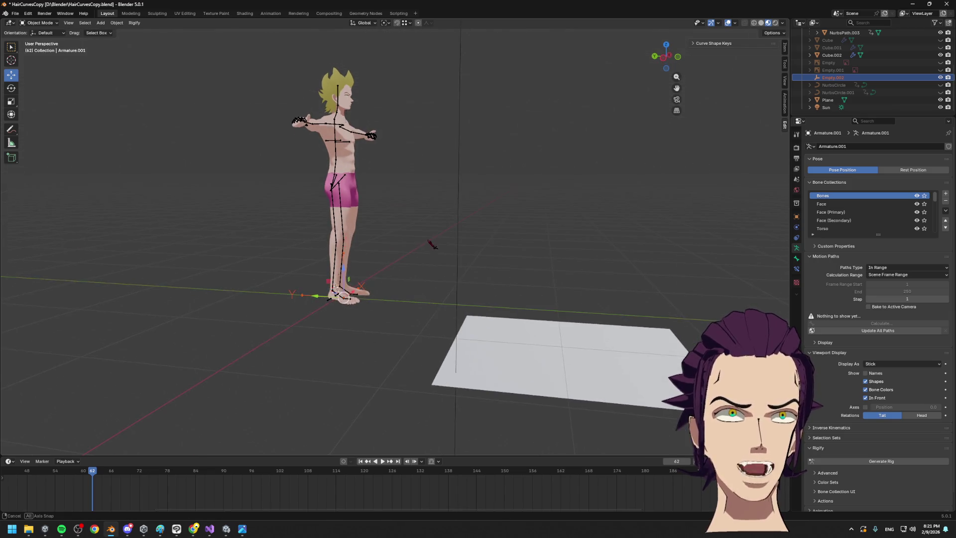
{"action": "key", "text": "g"}
{"action": "key", "text": "y"}
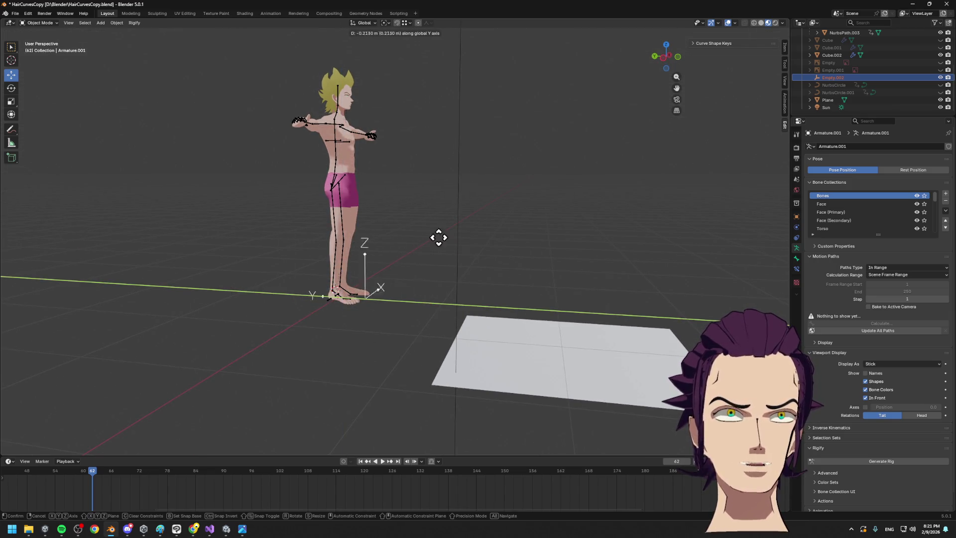
{"action": "left_click", "coordinate": [393, 274]}
From a front view, shift Empty.002 further along Y and zoom in toward the feet
{"action": "mouse_move", "coordinate": [393, 273]}
{"action": "middle_mouse_down"}
{"action": "mouse_move", "coordinate": [403, 288]}
{"action": "mouse_move", "coordinate": [451, 267]}
{"action": "middle_mouse_up"}
{"action": "key", "text": "g"}
{"action": "key", "text": "y"}
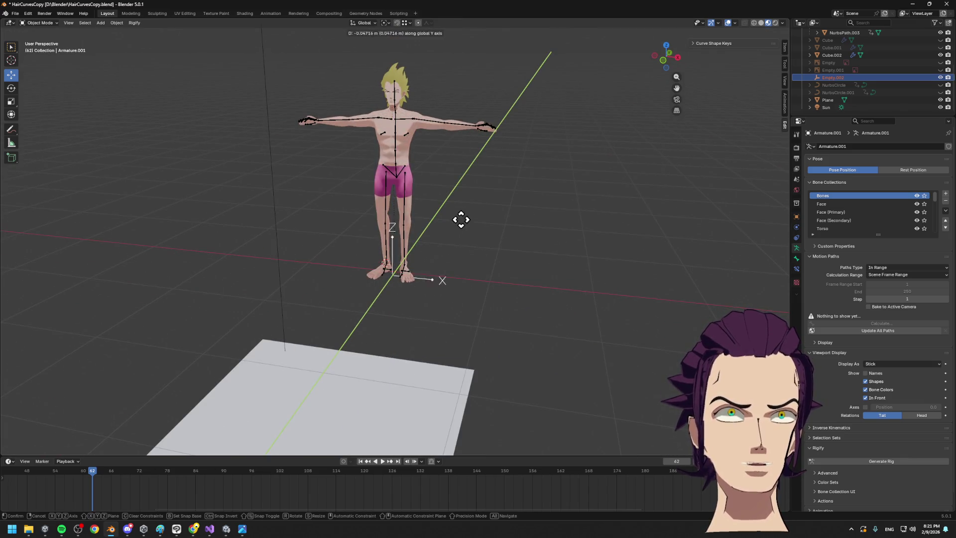
{"action": "left_click", "coordinate": [452, 219]}
{"action": "middle_click_drag", "start_coordinate": [452, 220], "coordinate": [448, 239]}
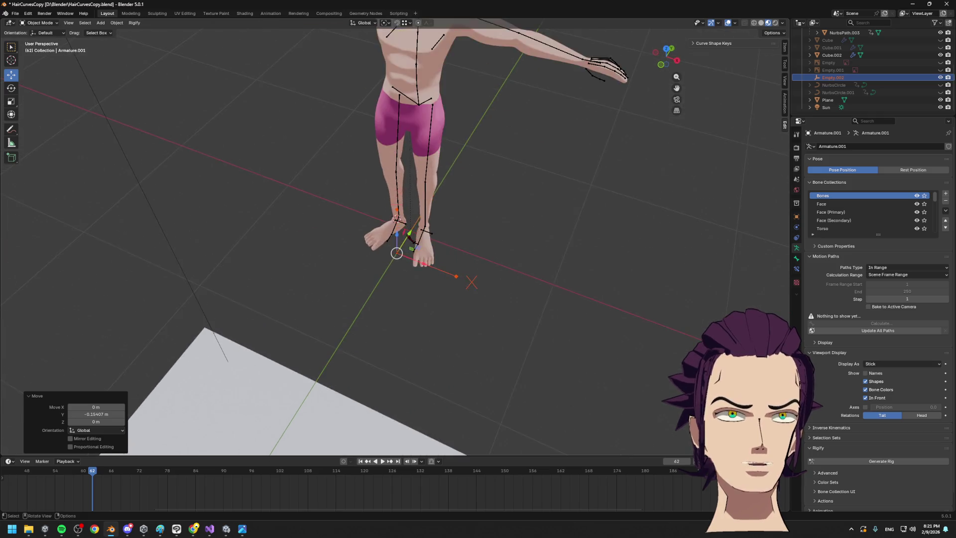
{"action": "scroll", "coordinate": [422, 279], "scroll_direction": "up", "scroll_amount": 2}
{"action": "scroll", "coordinate": [423, 279], "scroll_direction": "up", "scroll_amount": 2}
Try a vertical Z move of Empty.002, then cancel it
{"action": "key", "text": "g"}
{"action": "key", "text": "z"}
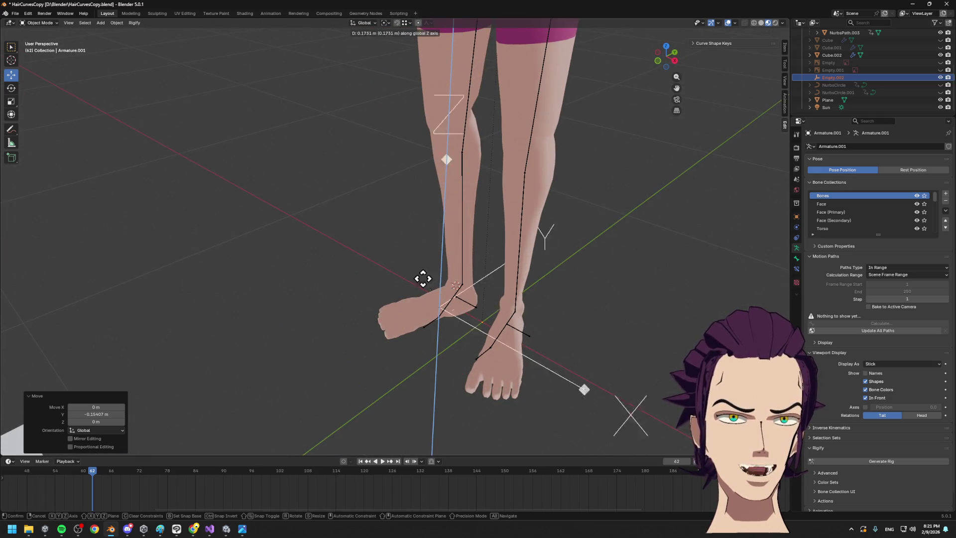
{"action": "key", "text": "Escape"}
{"action": "middle_click_drag", "start_coordinate": [438, 348], "coordinate": [485, 331]}
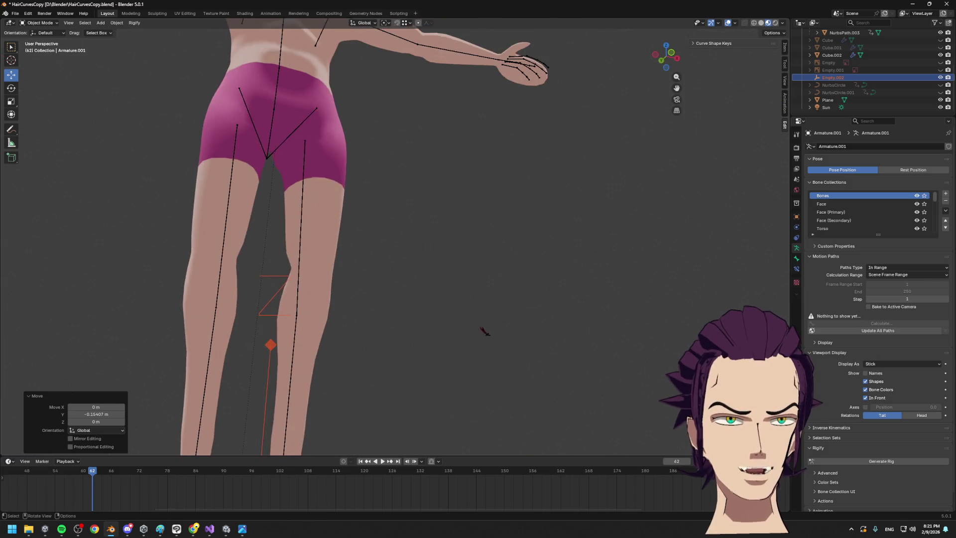
{"action": "scroll", "coordinate": [486, 332], "scroll_direction": "down", "scroll_amount": 3}
{"action": "mouse_move", "coordinate": [455, 298]}
{"action": "middle_mouse_down"}
{"action": "mouse_move", "coordinate": [438, 231]}
{"action": "mouse_move", "coordinate": [456, 218]}
{"action": "middle_mouse_up"}
Attempt moving Empty.002 along Z and then X, cancelling the move again
{"action": "key", "text": "g"}
{"action": "key", "text": "z"}
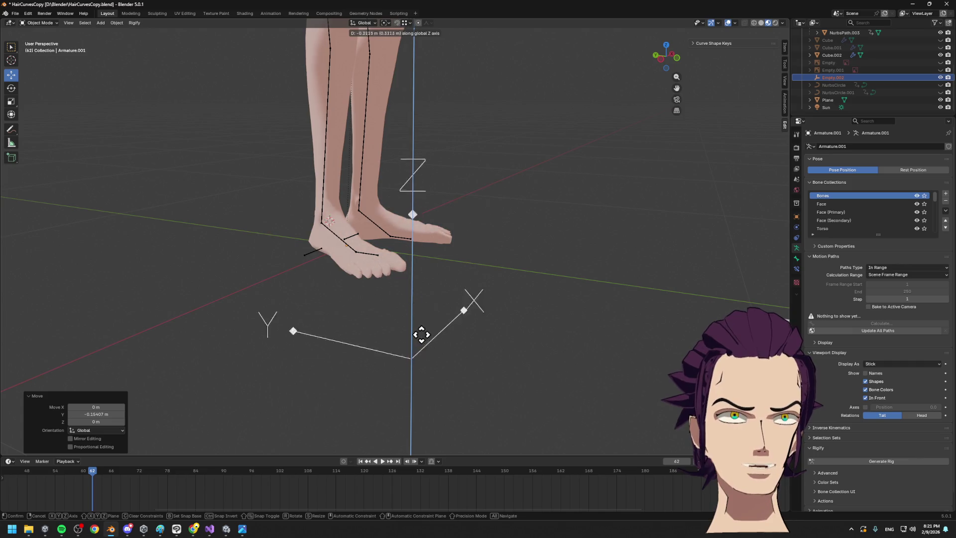
{"action": "scroll", "coordinate": [422, 335], "scroll_direction": "down", "scroll_amount": 2}
{"action": "key", "text": "x"}
{"action": "middle_click_drag", "start_coordinate": [391, 156], "coordinate": [425, 277]}
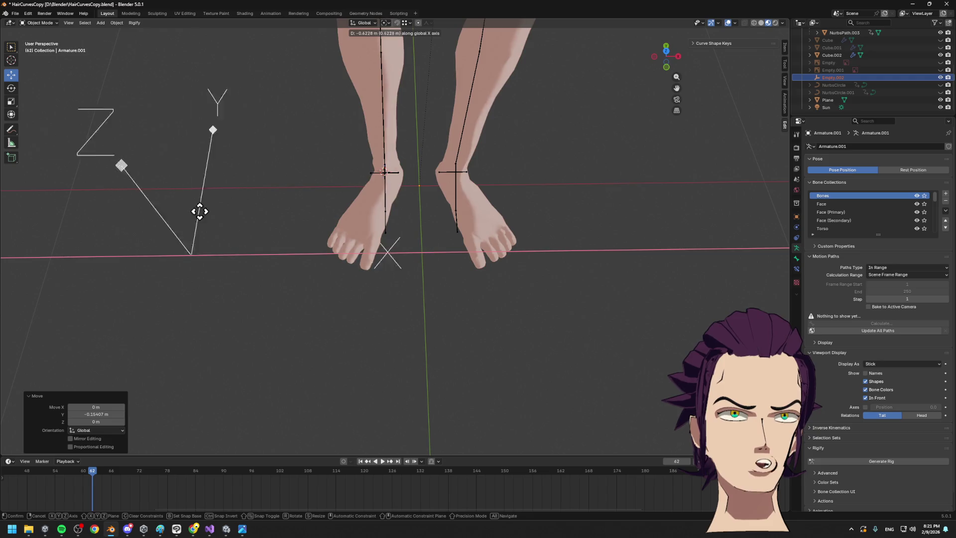
{"action": "key", "text": "Escape"}
{"action": "scroll", "coordinate": [524, 235], "scroll_direction": "down", "scroll_amount": 4}
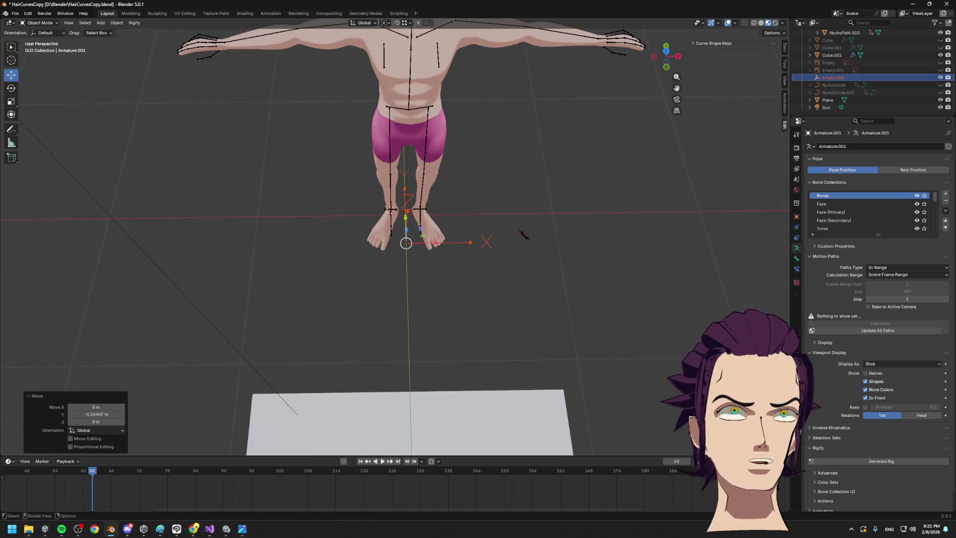
{"action": "middle_click_drag", "start_coordinate": [524, 235], "coordinate": [491, 367]}
Move Empty.002 vertically along Z and confirm
{"action": "key", "text": "g"}
{"action": "key", "text": "z"}
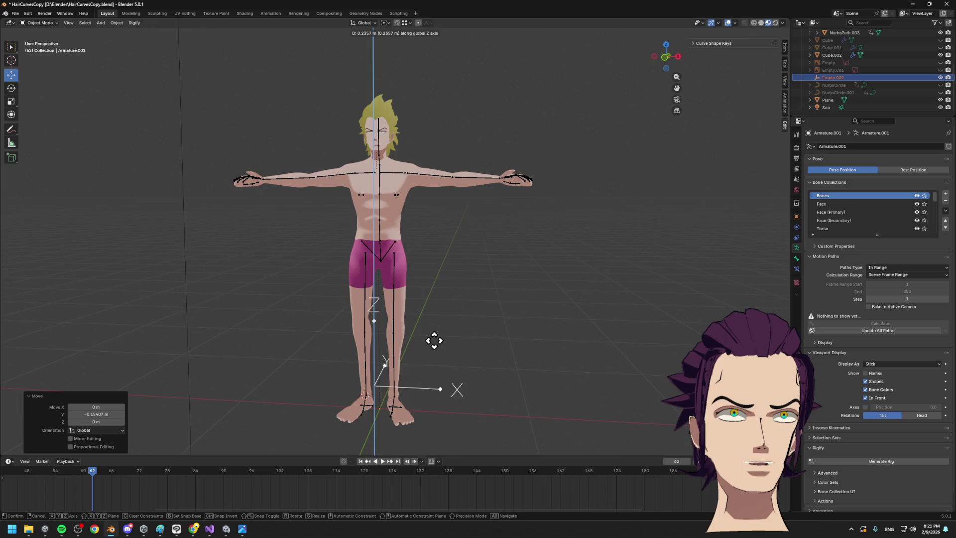
{"action": "left_click", "coordinate": [428, 333]}
{"action": "middle_click_drag", "start_coordinate": [428, 332], "coordinate": [491, 284]}
Fine-tune Empty.002 with Y, Z and free moves until it sits between the feet
{"action": "key", "text": "g"}
{"action": "key", "text": "y"}
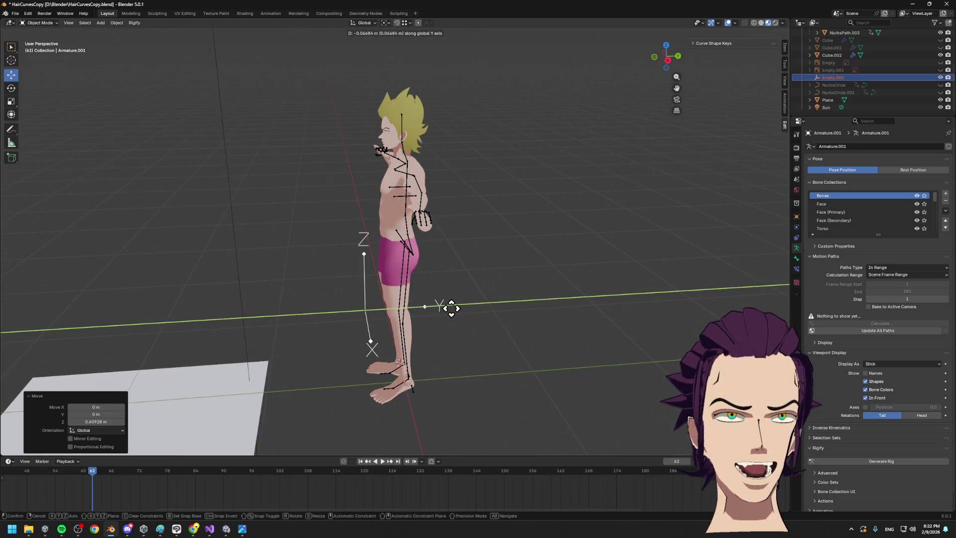
{"action": "middle_click_drag", "start_coordinate": [463, 307], "coordinate": [486, 293], "text": "alt"}
{"action": "key", "text": "z"}
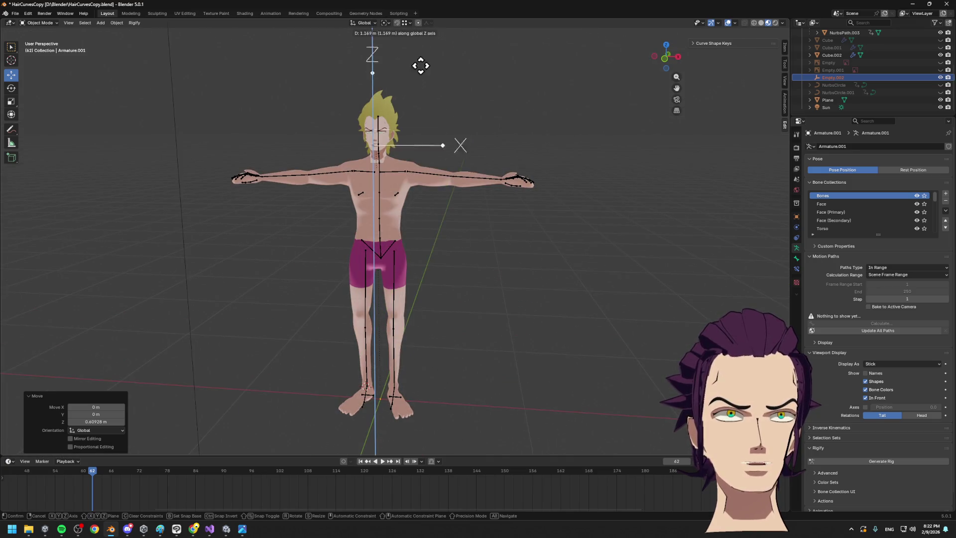
{"action": "key", "text": "z"}
{"action": "key", "text": "z"}
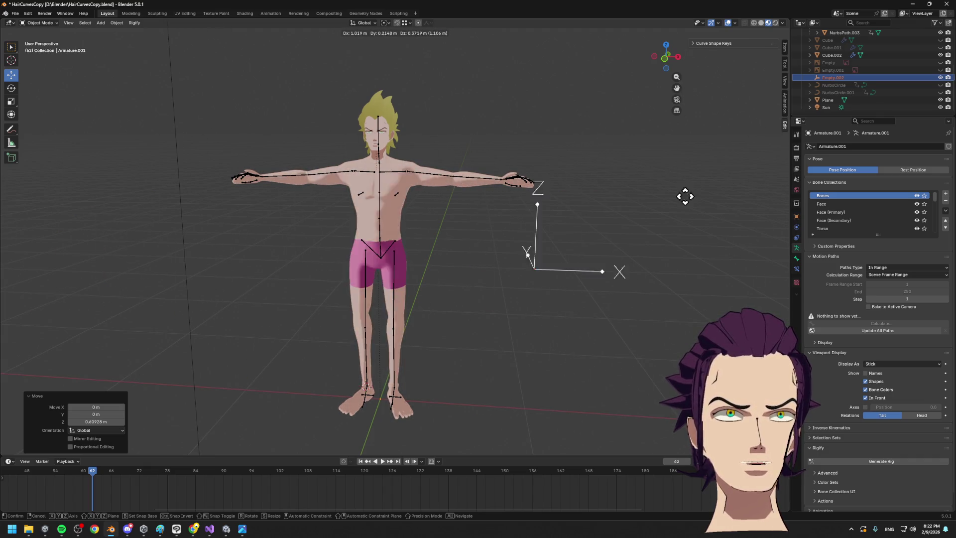
{"action": "middle_click_drag", "start_coordinate": [512, 264], "coordinate": [513, 292]}
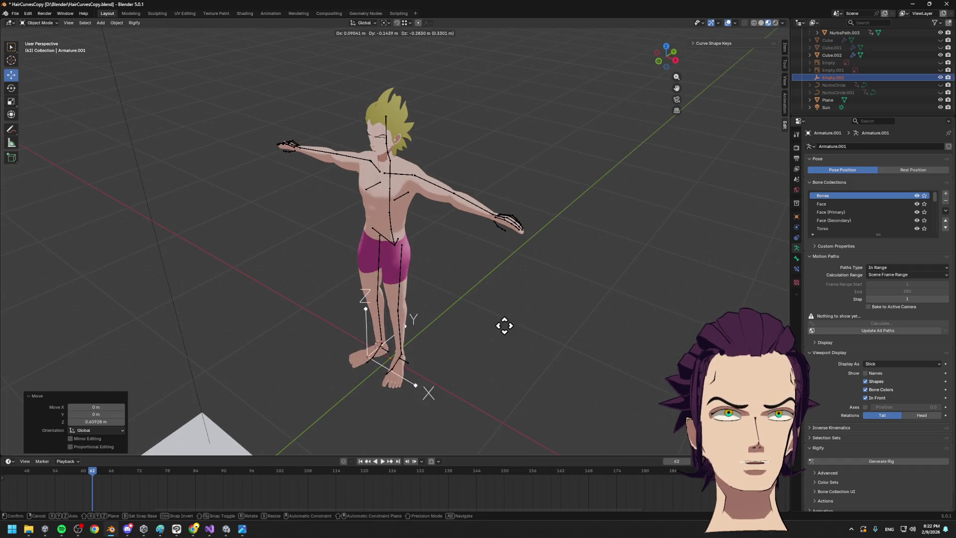
{"action": "key", "text": "z"}
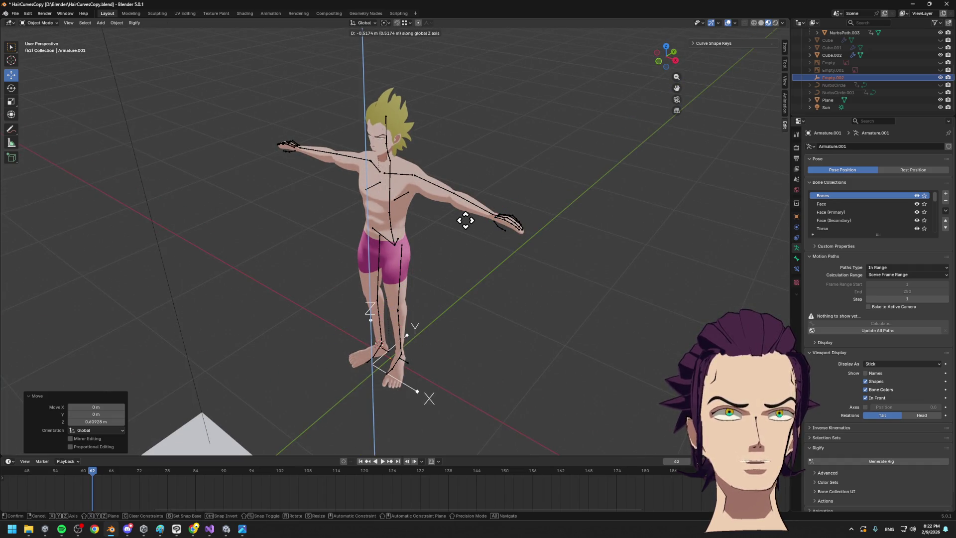
{"action": "key", "text": "Return"}
Deselect the empty and put Armature.001 back into Edit Mode
{"action": "middle_click_drag", "start_coordinate": [511, 279], "coordinate": [512, 249]}
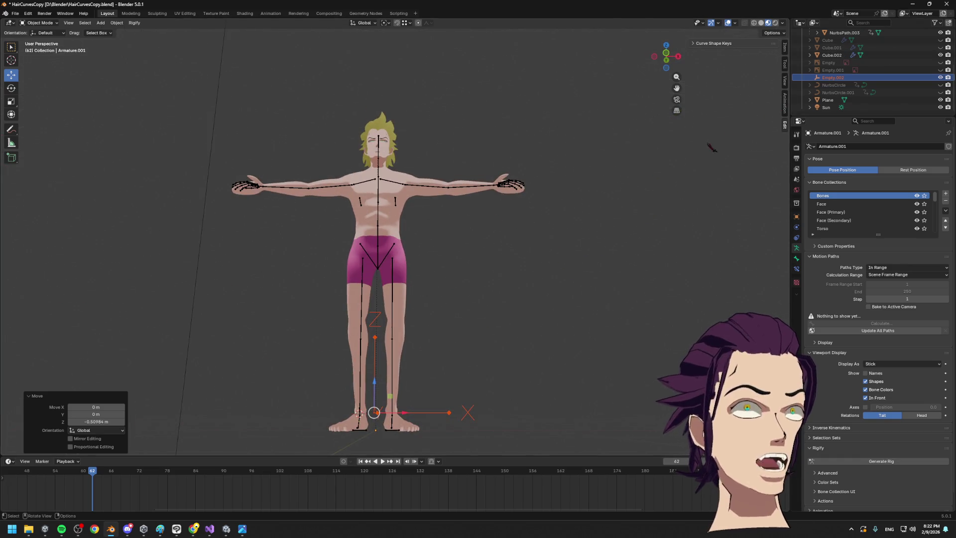
{"action": "middle_click_drag", "start_coordinate": [715, 149], "coordinate": [665, 152]}
{"action": "left_click", "coordinate": [560, 258]}
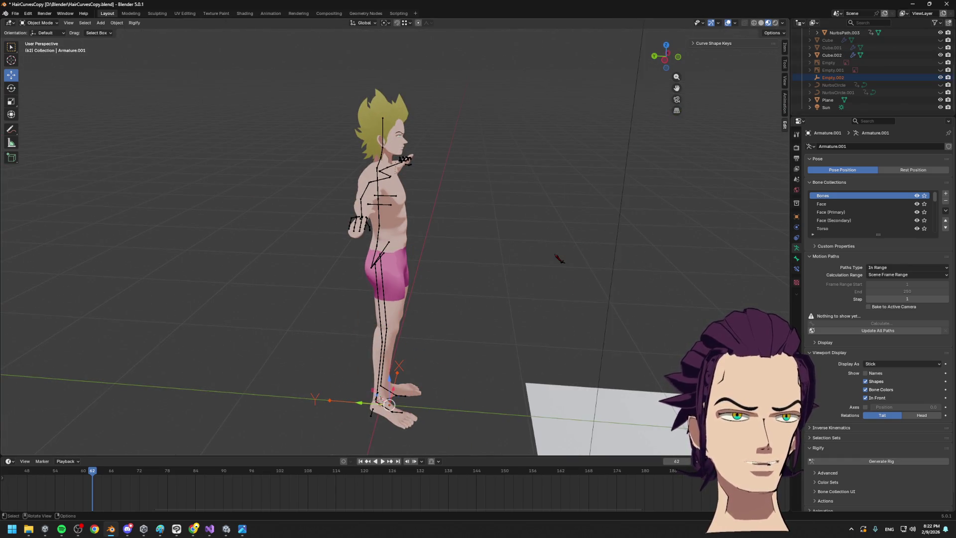
{"action": "middle_click_drag", "start_coordinate": [559, 256], "coordinate": [451, 242]}
{"action": "key", "text": "Tab"}
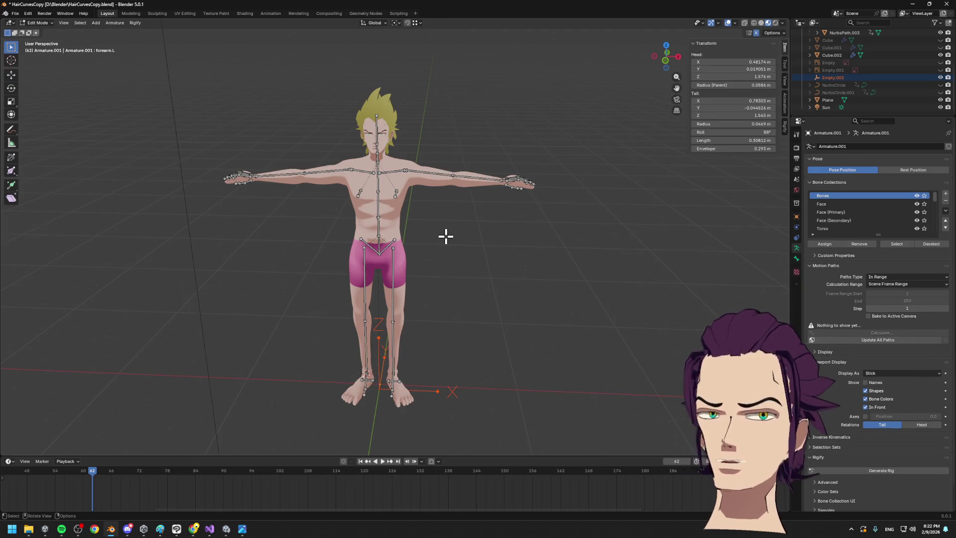
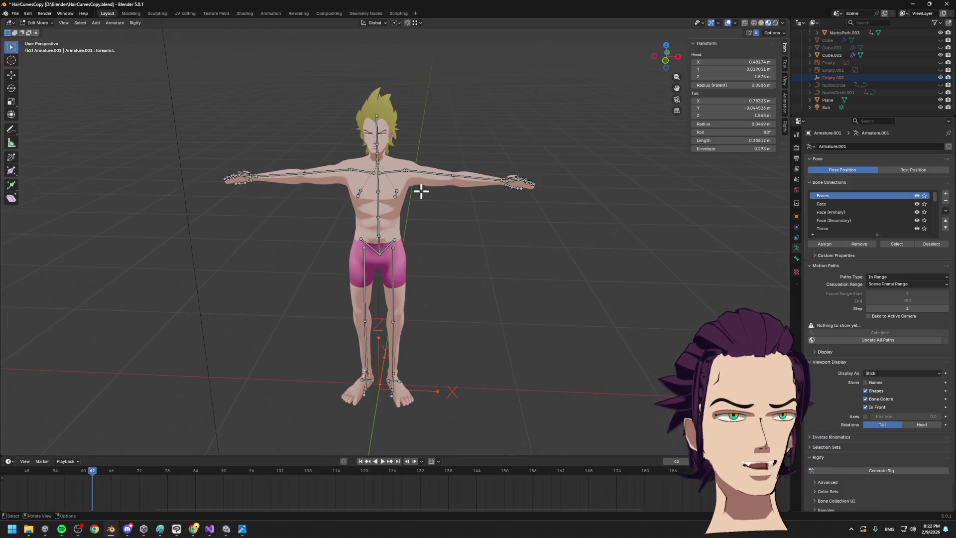
Return the armature to object mode and preview the character as a wireframe
{"action": "key", "text": "Tab"}
{"action": "left_click", "coordinate": [753, 22]}
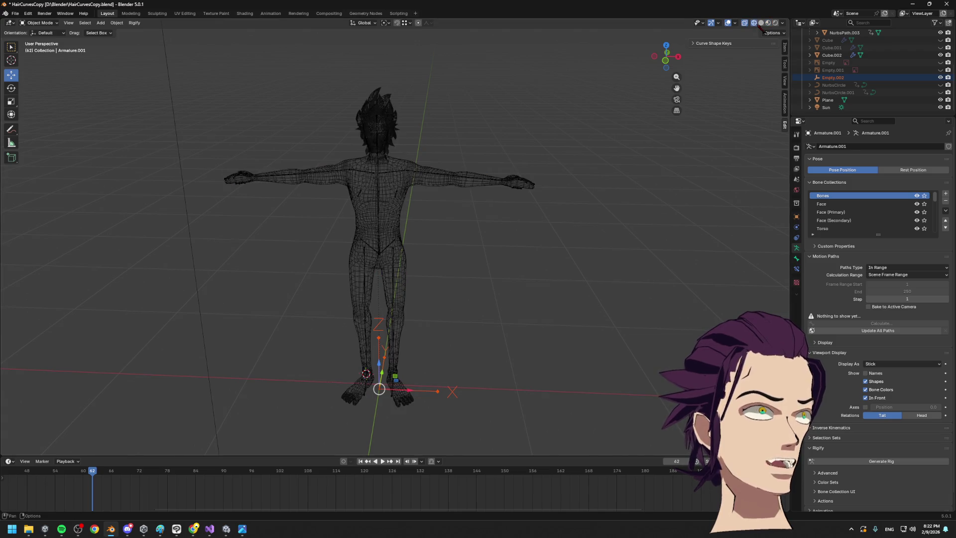
{"action": "left_click", "coordinate": [728, 23]}
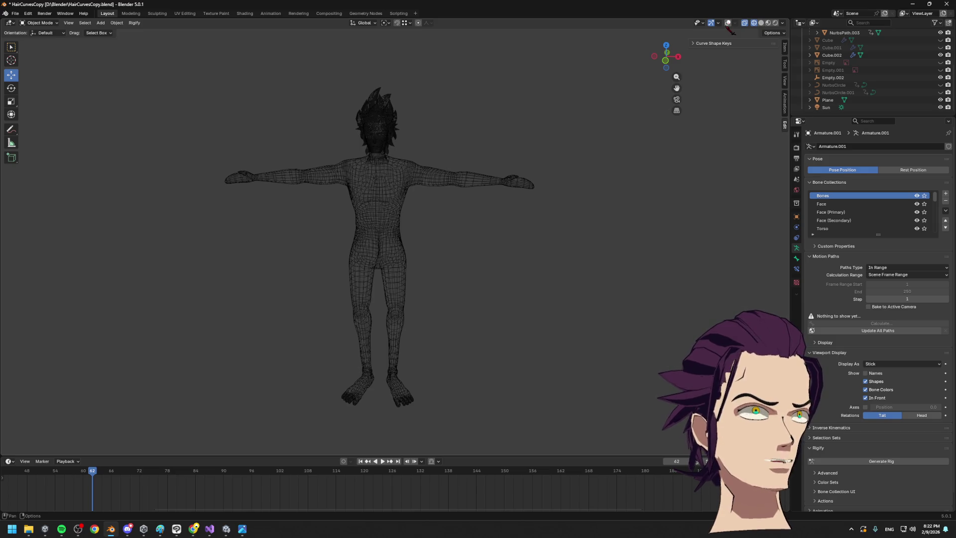
{"action": "left_click", "coordinate": [728, 23]}
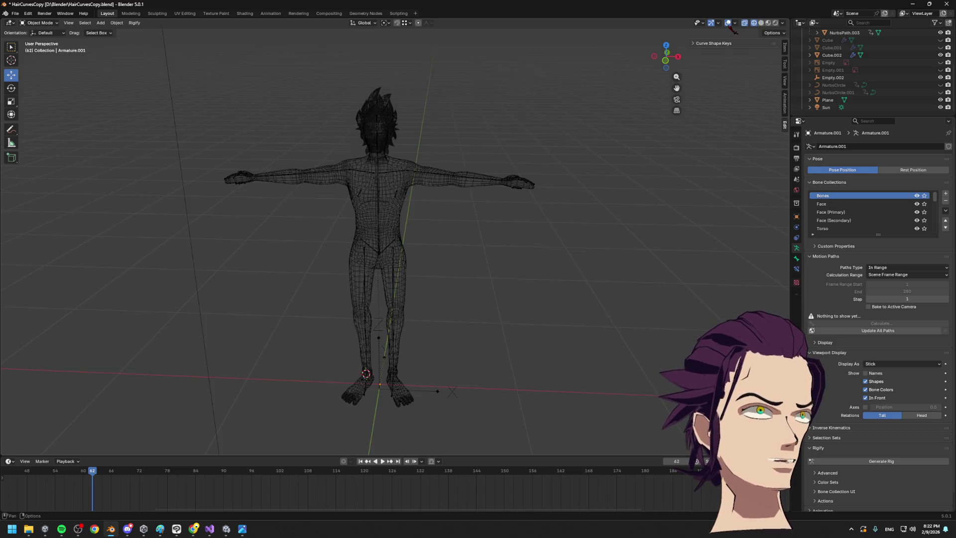
Show the character in Material Preview with the viewport overlays of bones, grid and axes turned off
{"action": "left_click", "coordinate": [768, 23]}
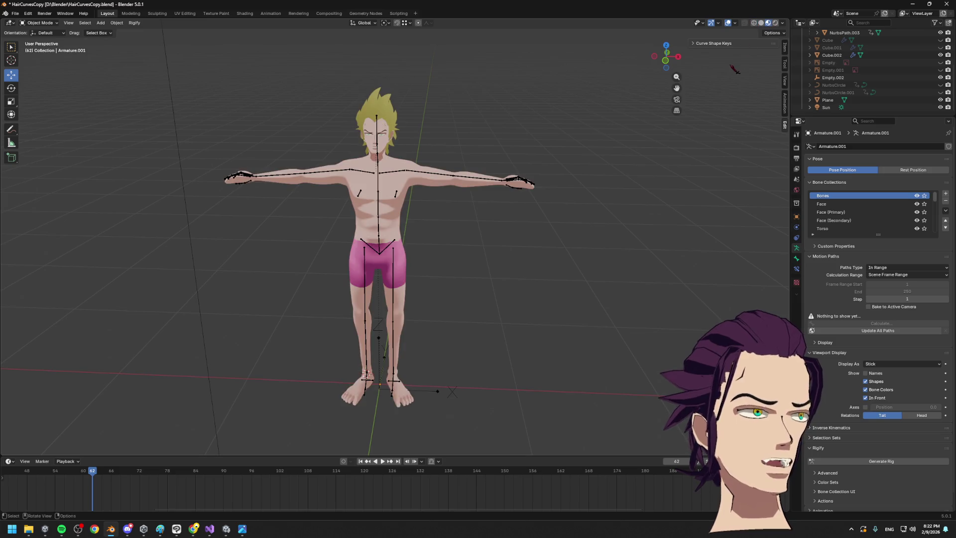
{"action": "left_click", "coordinate": [732, 25]}
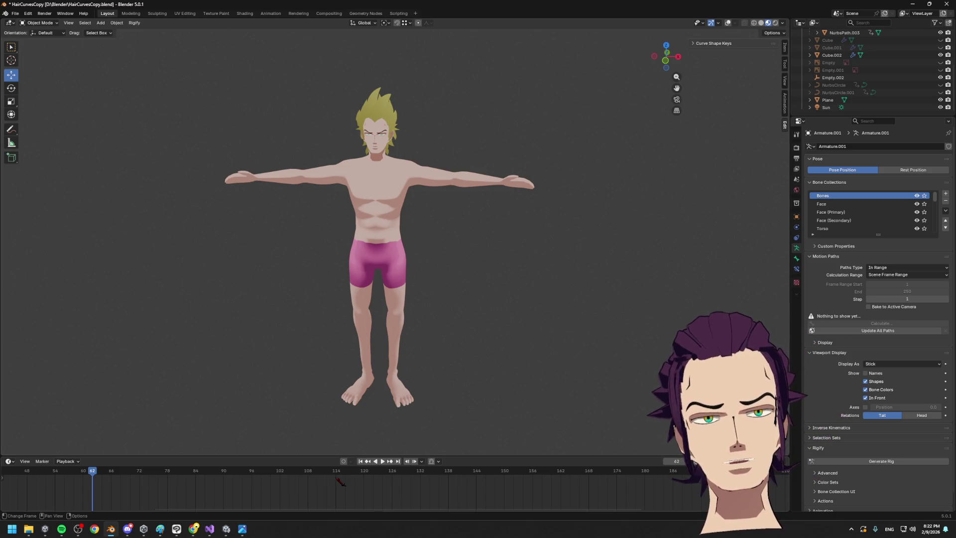
{"action": "key", "text": "alt+Tab"}
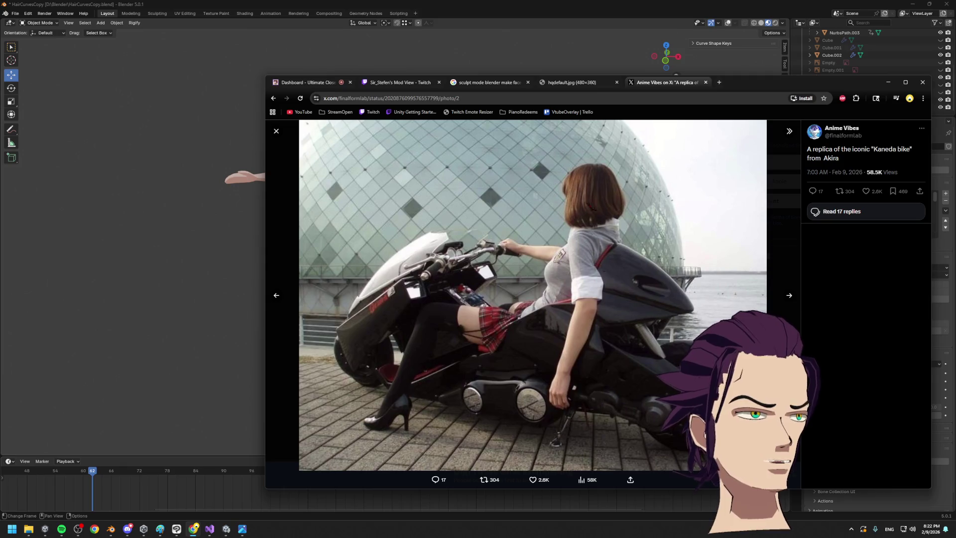
Leave the Kaneda bike post, go back to Blender, then bring up the CLAYMORE_DEV Twitch stream in Chrome
{"action": "key", "text": "alt+Tab"}
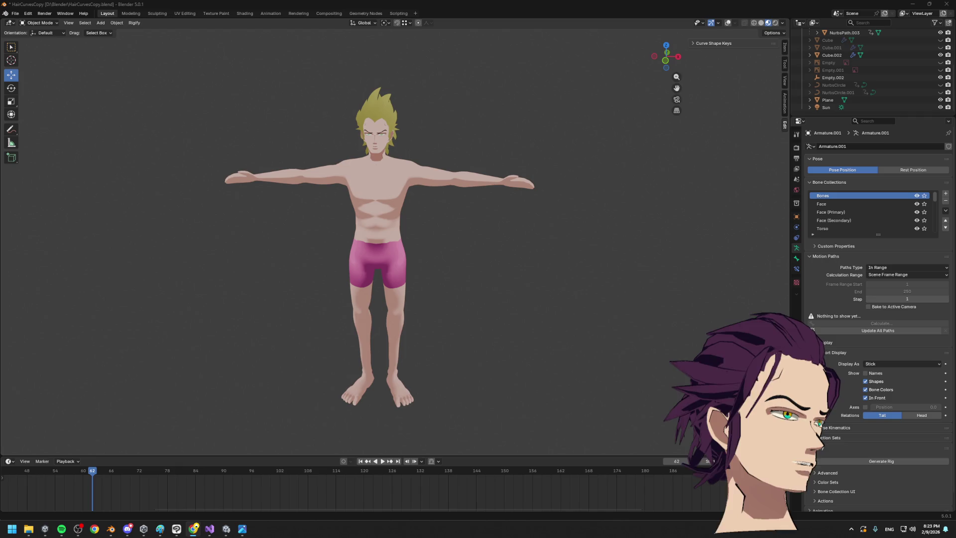
{"action": "key", "text": "alt+Tab"}
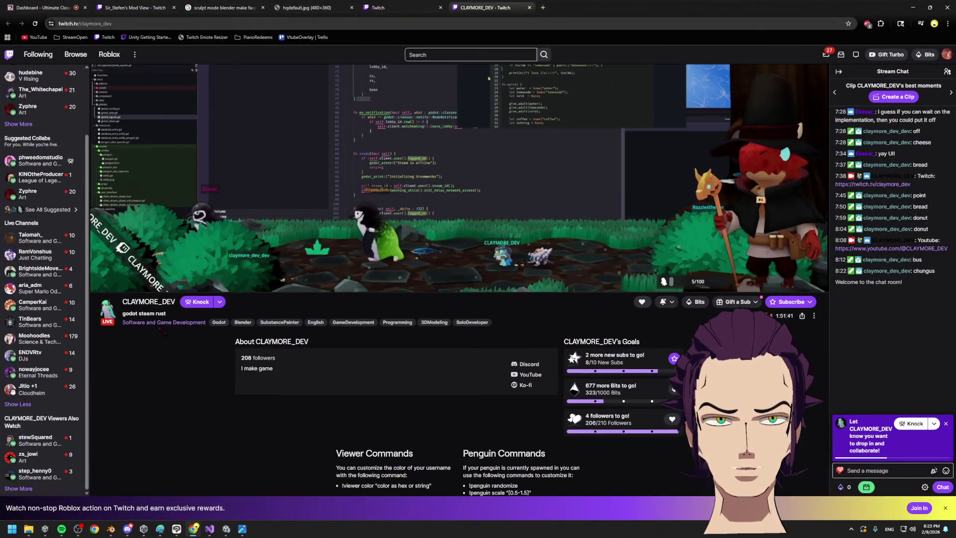
Browse the Software and Game Development channel grid and open the BrightsideMovement stream
{"action": "left_click", "coordinate": [164, 322]}
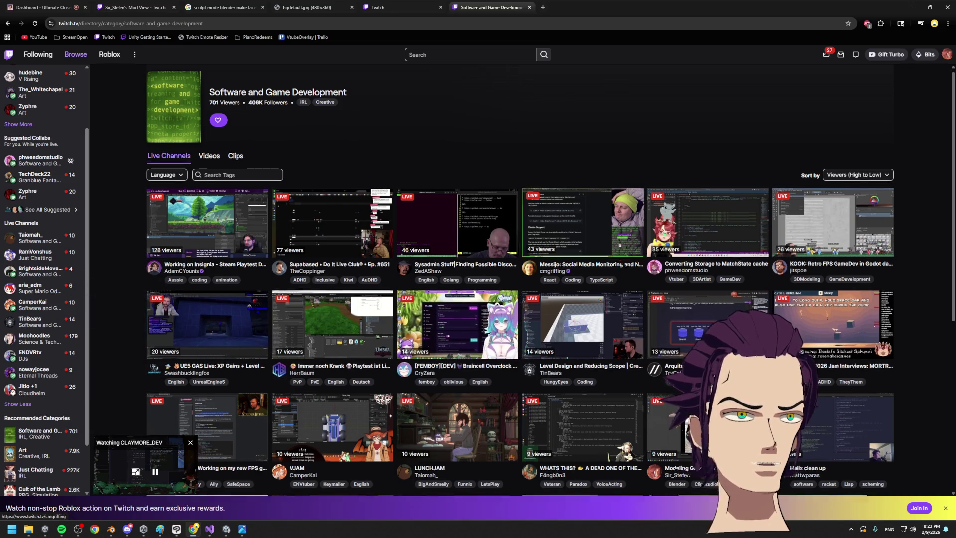
{"action": "scroll", "coordinate": [458, 244], "scroll_direction": "down", "scroll_amount": 3}
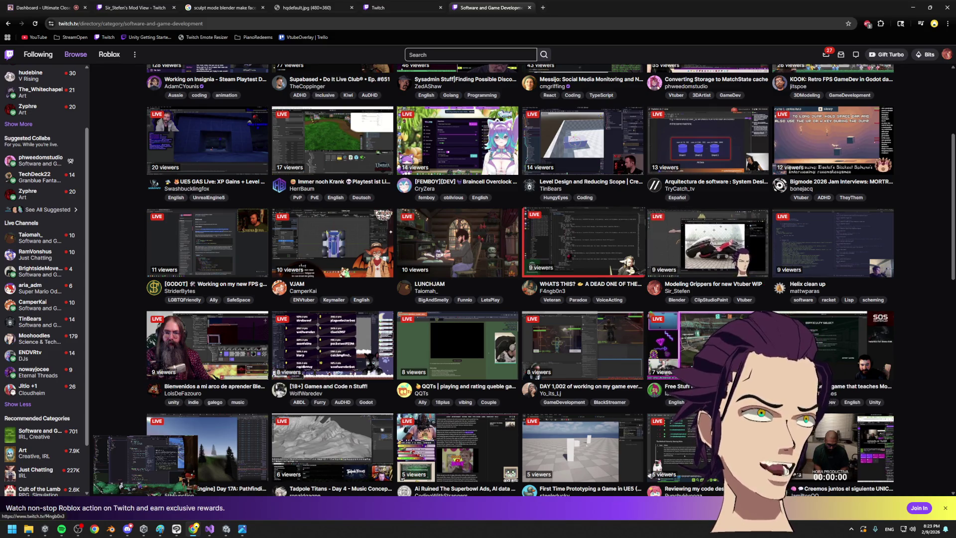
{"action": "scroll", "coordinate": [720, 441], "scroll_direction": "up", "scroll_amount": 3}
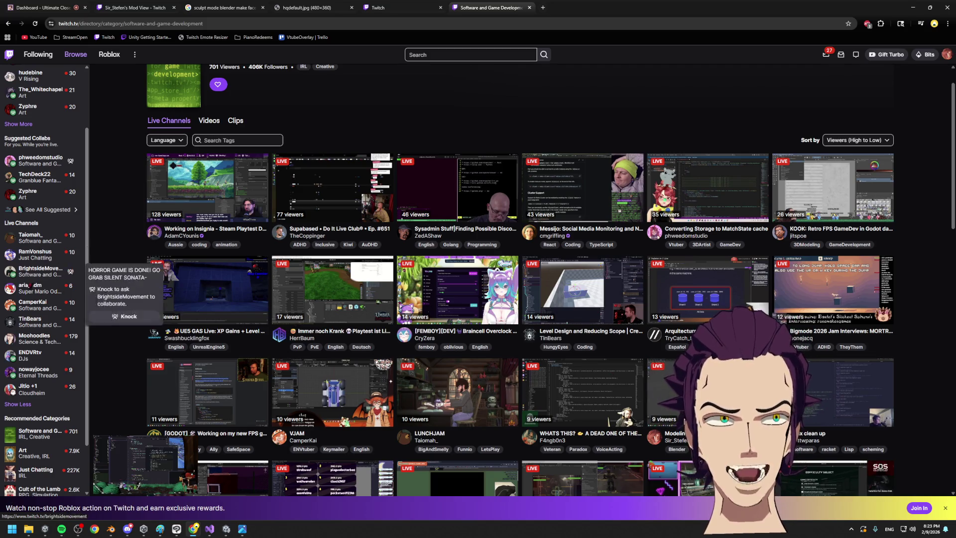
{"action": "left_click", "coordinate": [38, 276]}
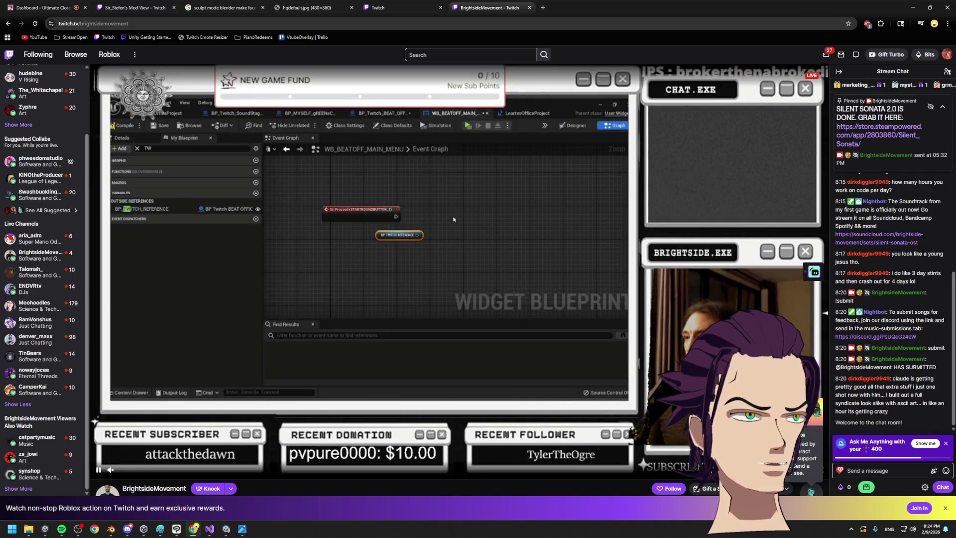
Look over BrightsideMovement's About section, then follow its Software and Game Development category link
{"action": "scroll", "coordinate": [459, 278], "scroll_direction": "down", "scroll_amount": 1}
{"action": "scroll", "coordinate": [410, 259], "scroll_direction": "up", "scroll_amount": 1}
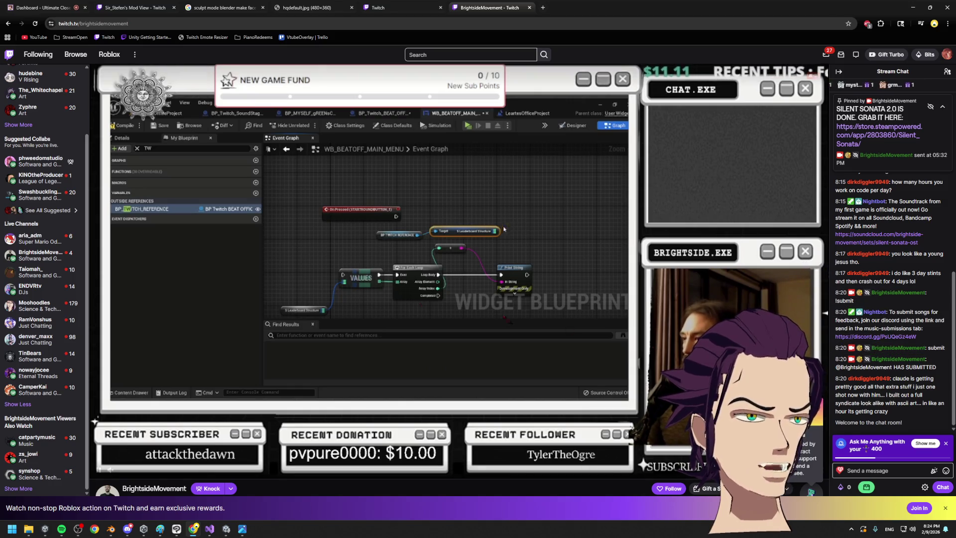
{"action": "scroll", "coordinate": [517, 332], "scroll_direction": "down", "scroll_amount": 4}
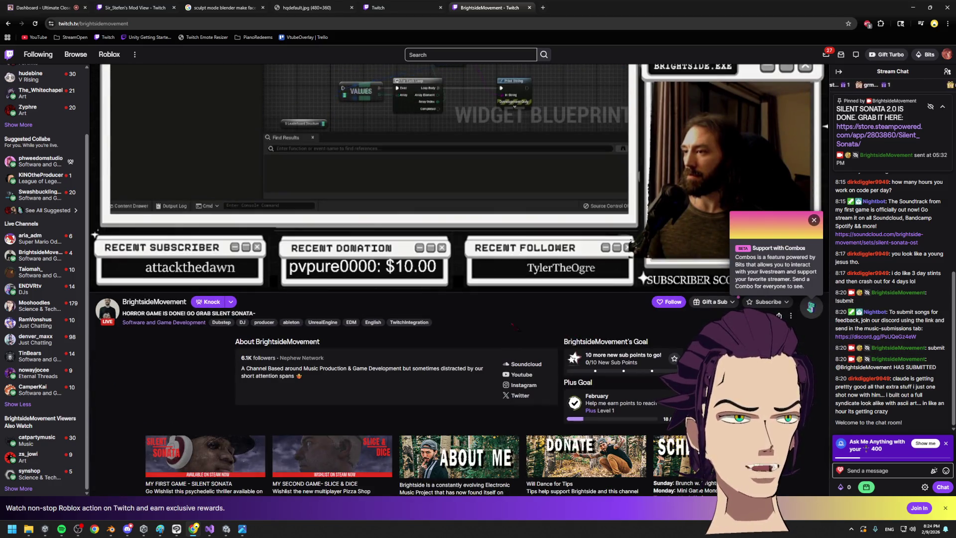
{"action": "scroll", "coordinate": [486, 341], "scroll_direction": "up", "scroll_amount": 4}
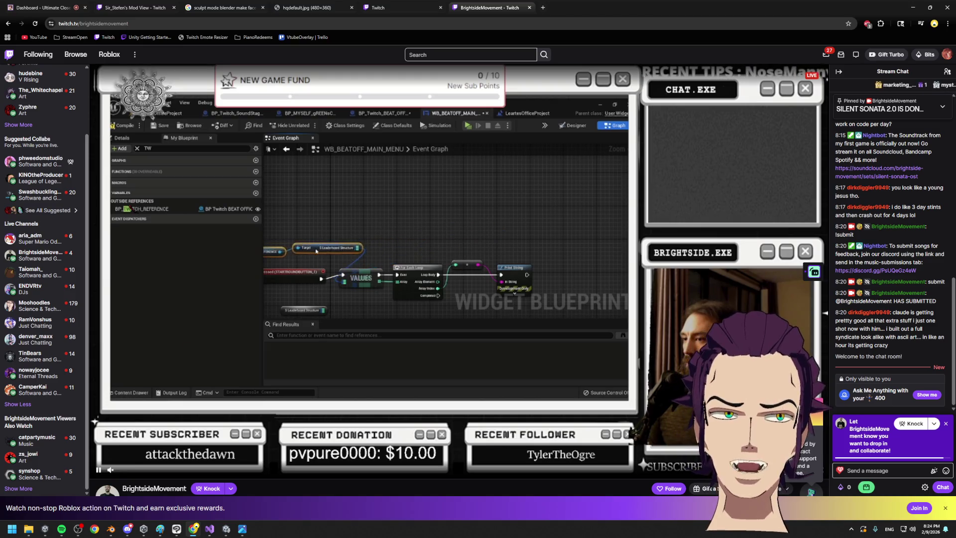
{"action": "mouse_move", "coordinate": [40, 254]}
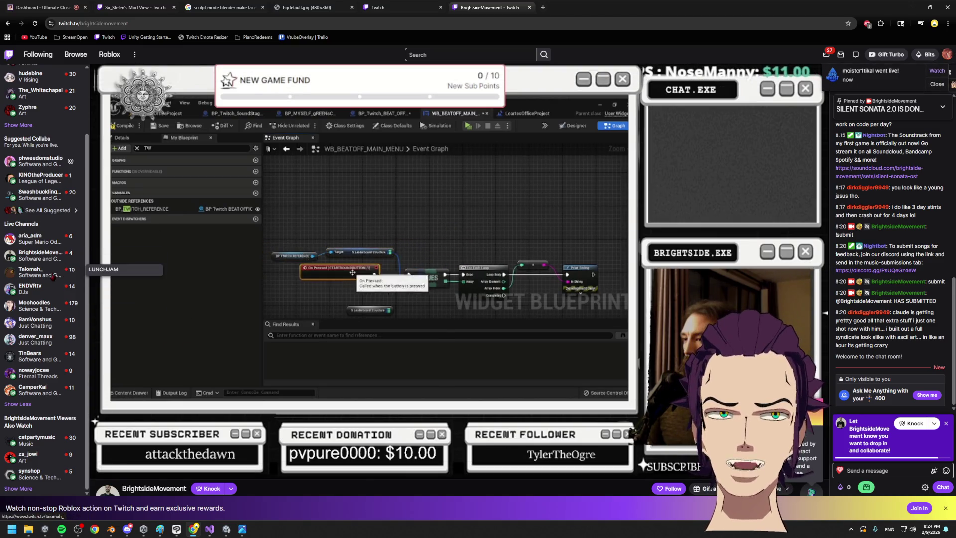
{"action": "mouse_move", "coordinate": [39, 390]}
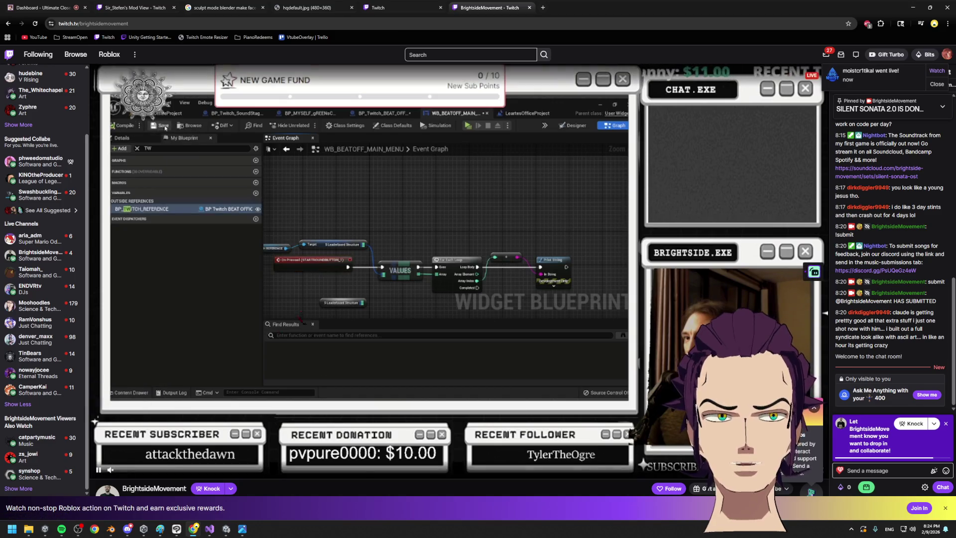
{"action": "scroll", "coordinate": [174, 363], "scroll_direction": "down", "scroll_amount": 3}
{"action": "left_click", "coordinate": [174, 360]}
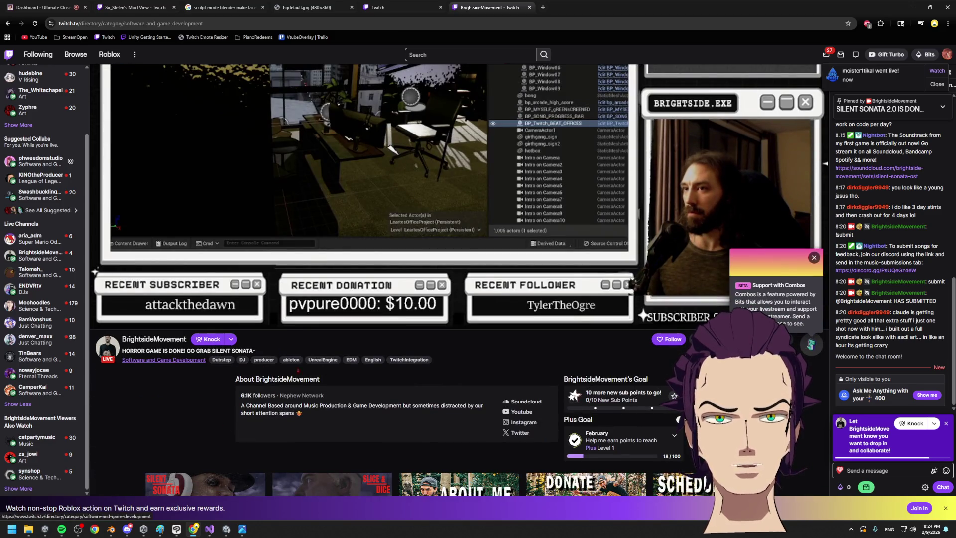